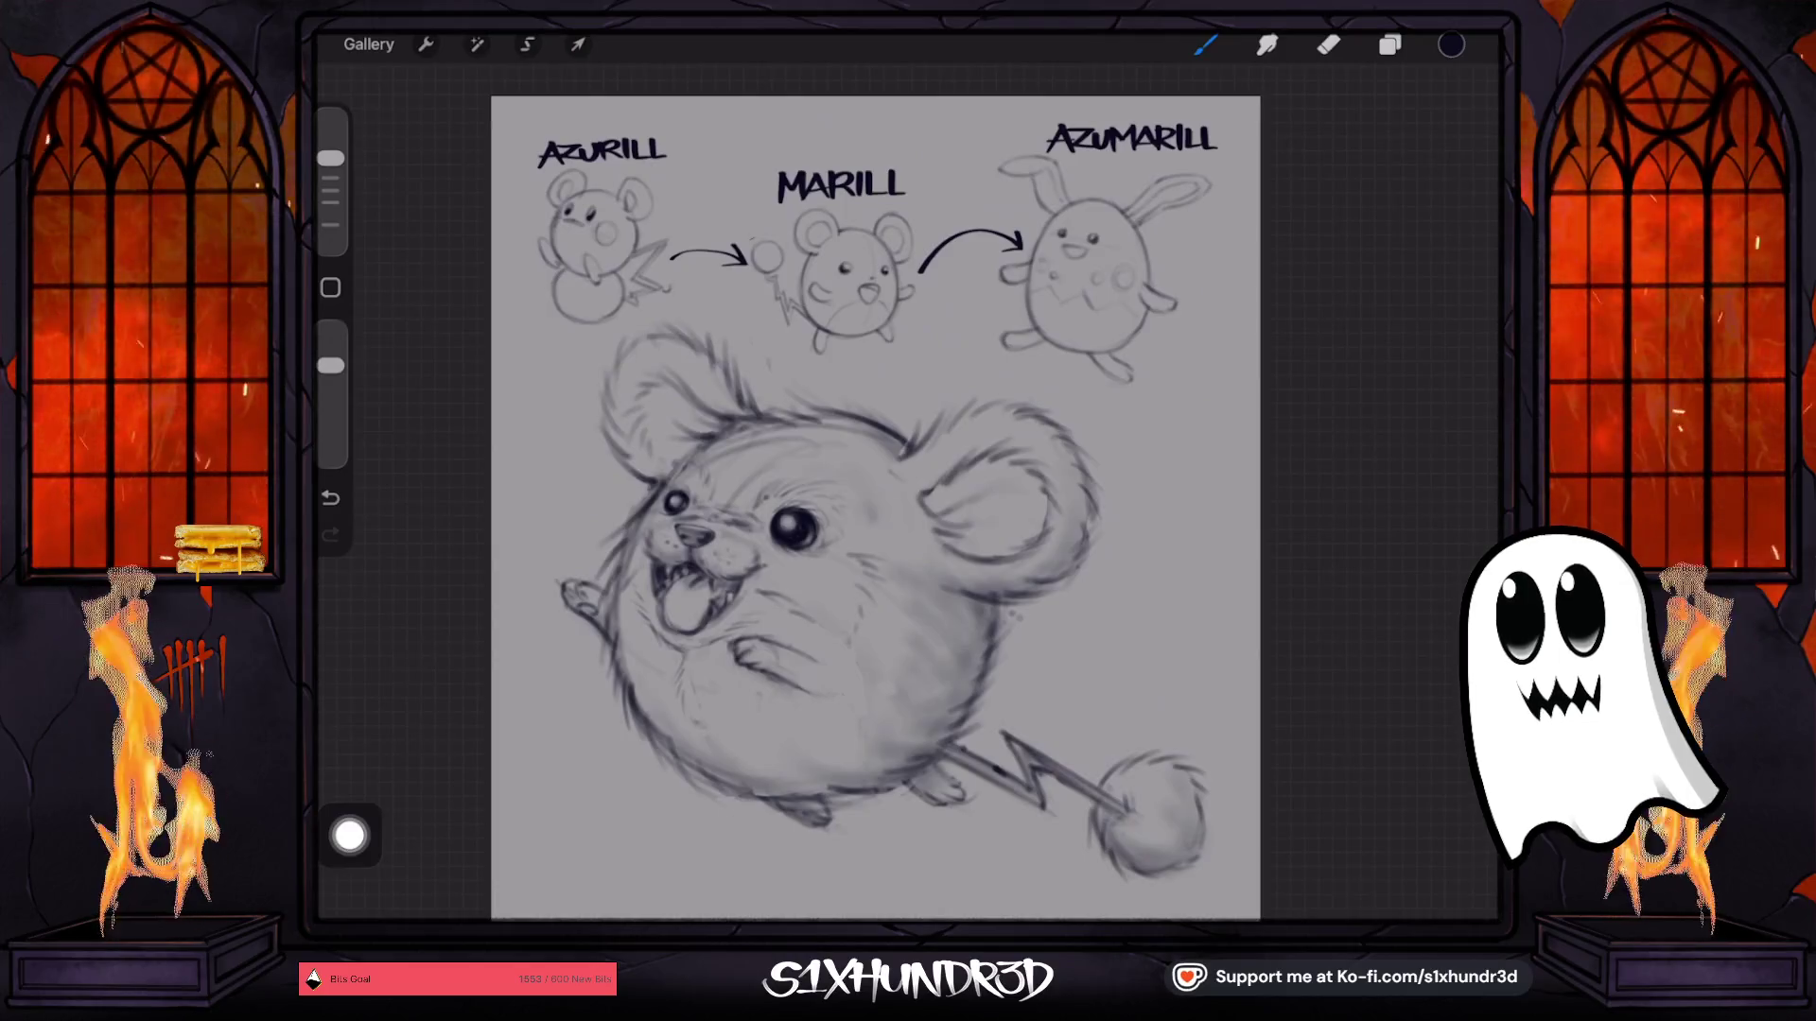
Undo the last paint stroke on the Marill sketch and switch to the Eraser.
scroll(851, 520, "up", 5)
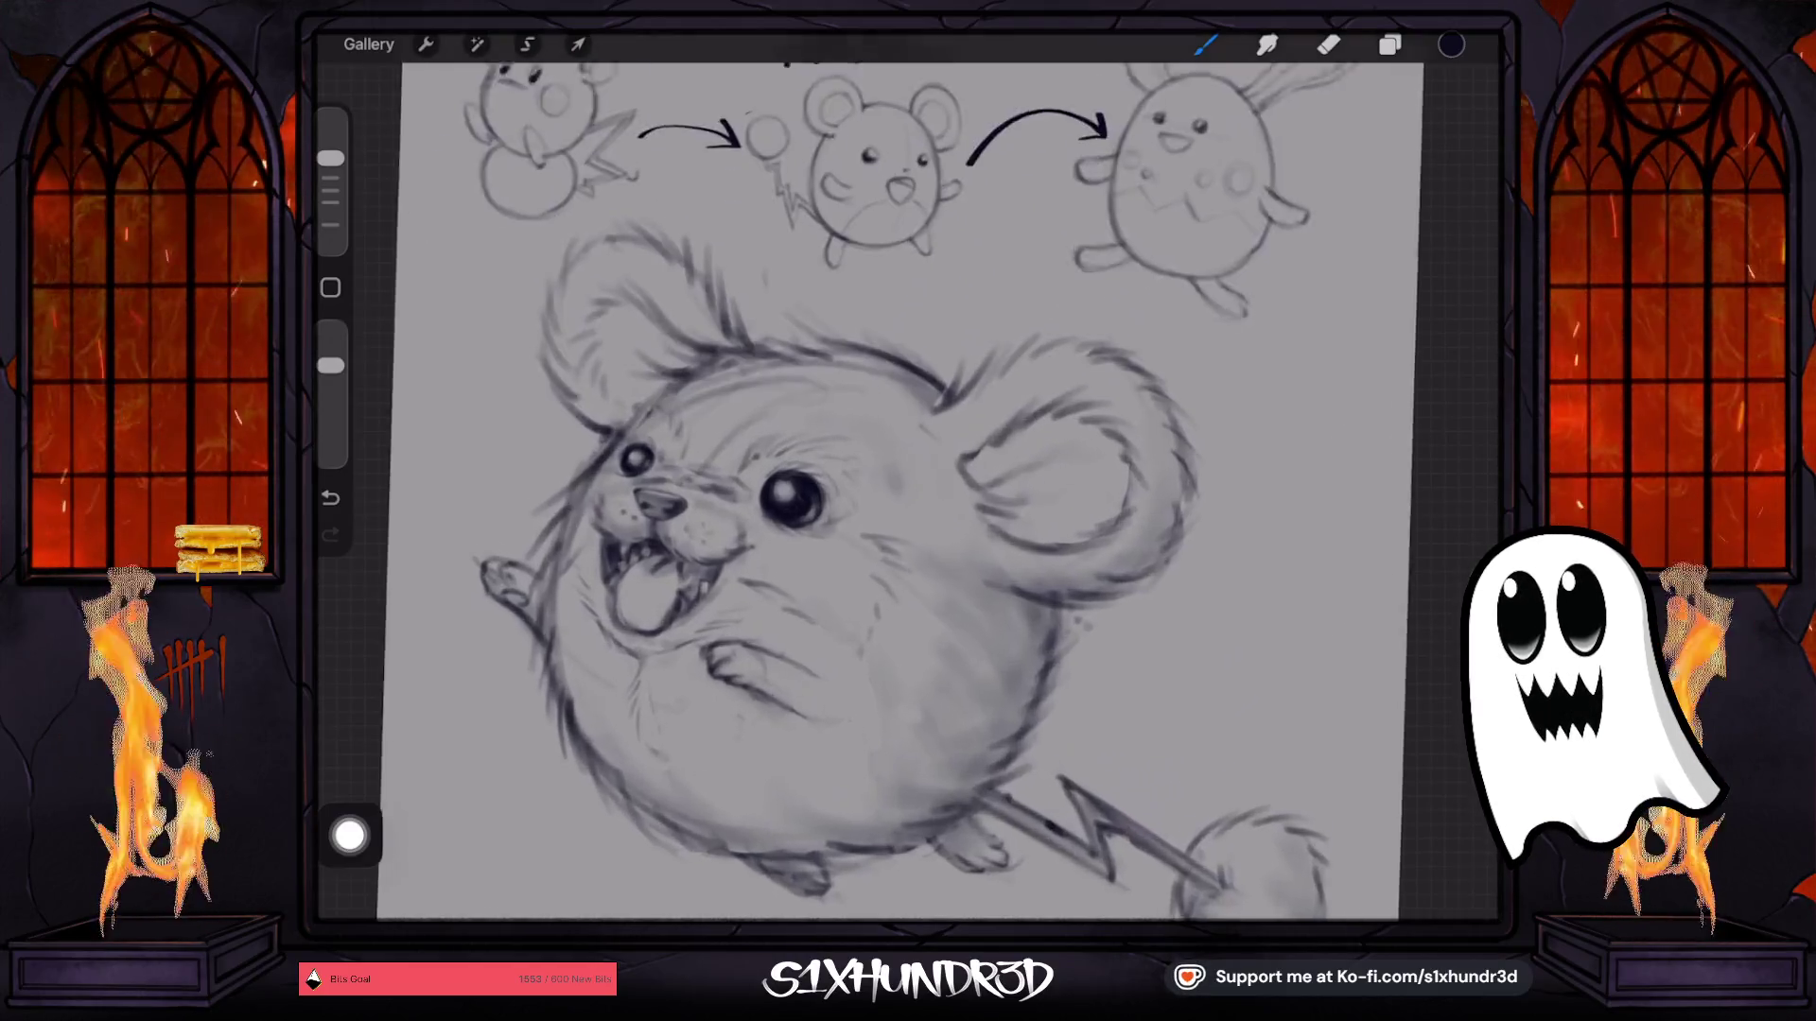
scroll(894, 492, "down", 5)
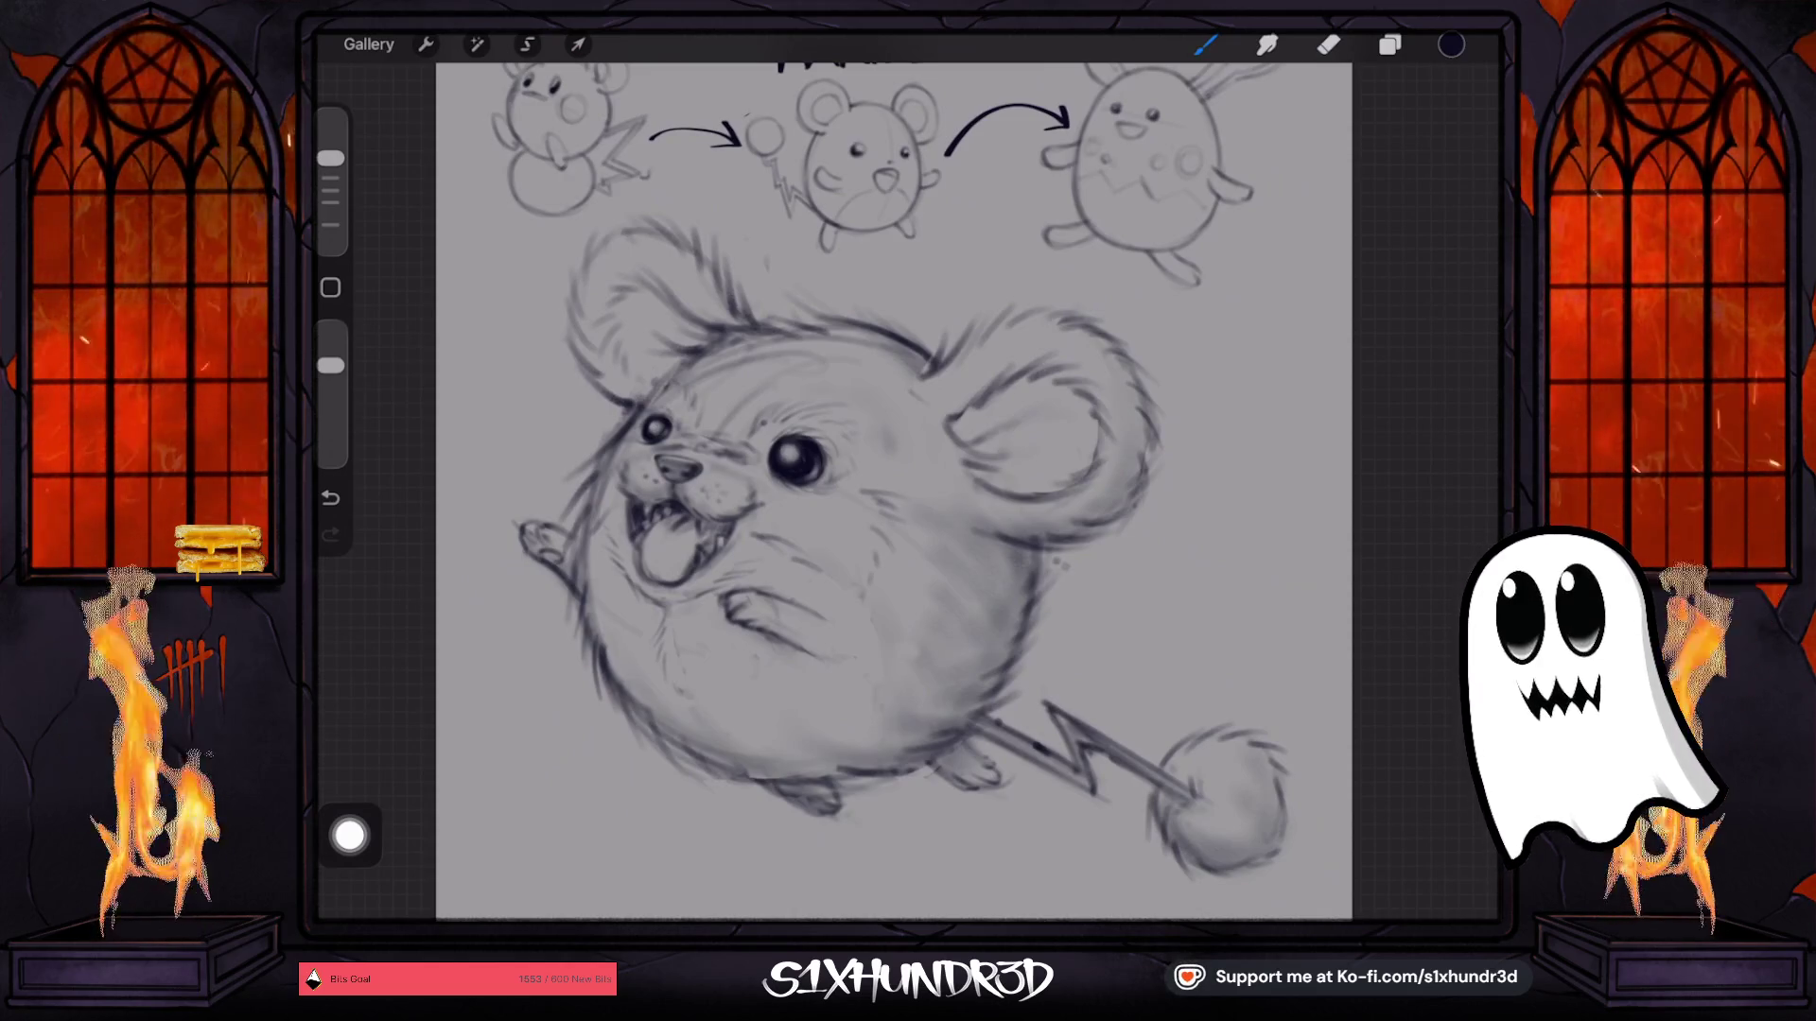
scroll(946, 492, "up", 2)
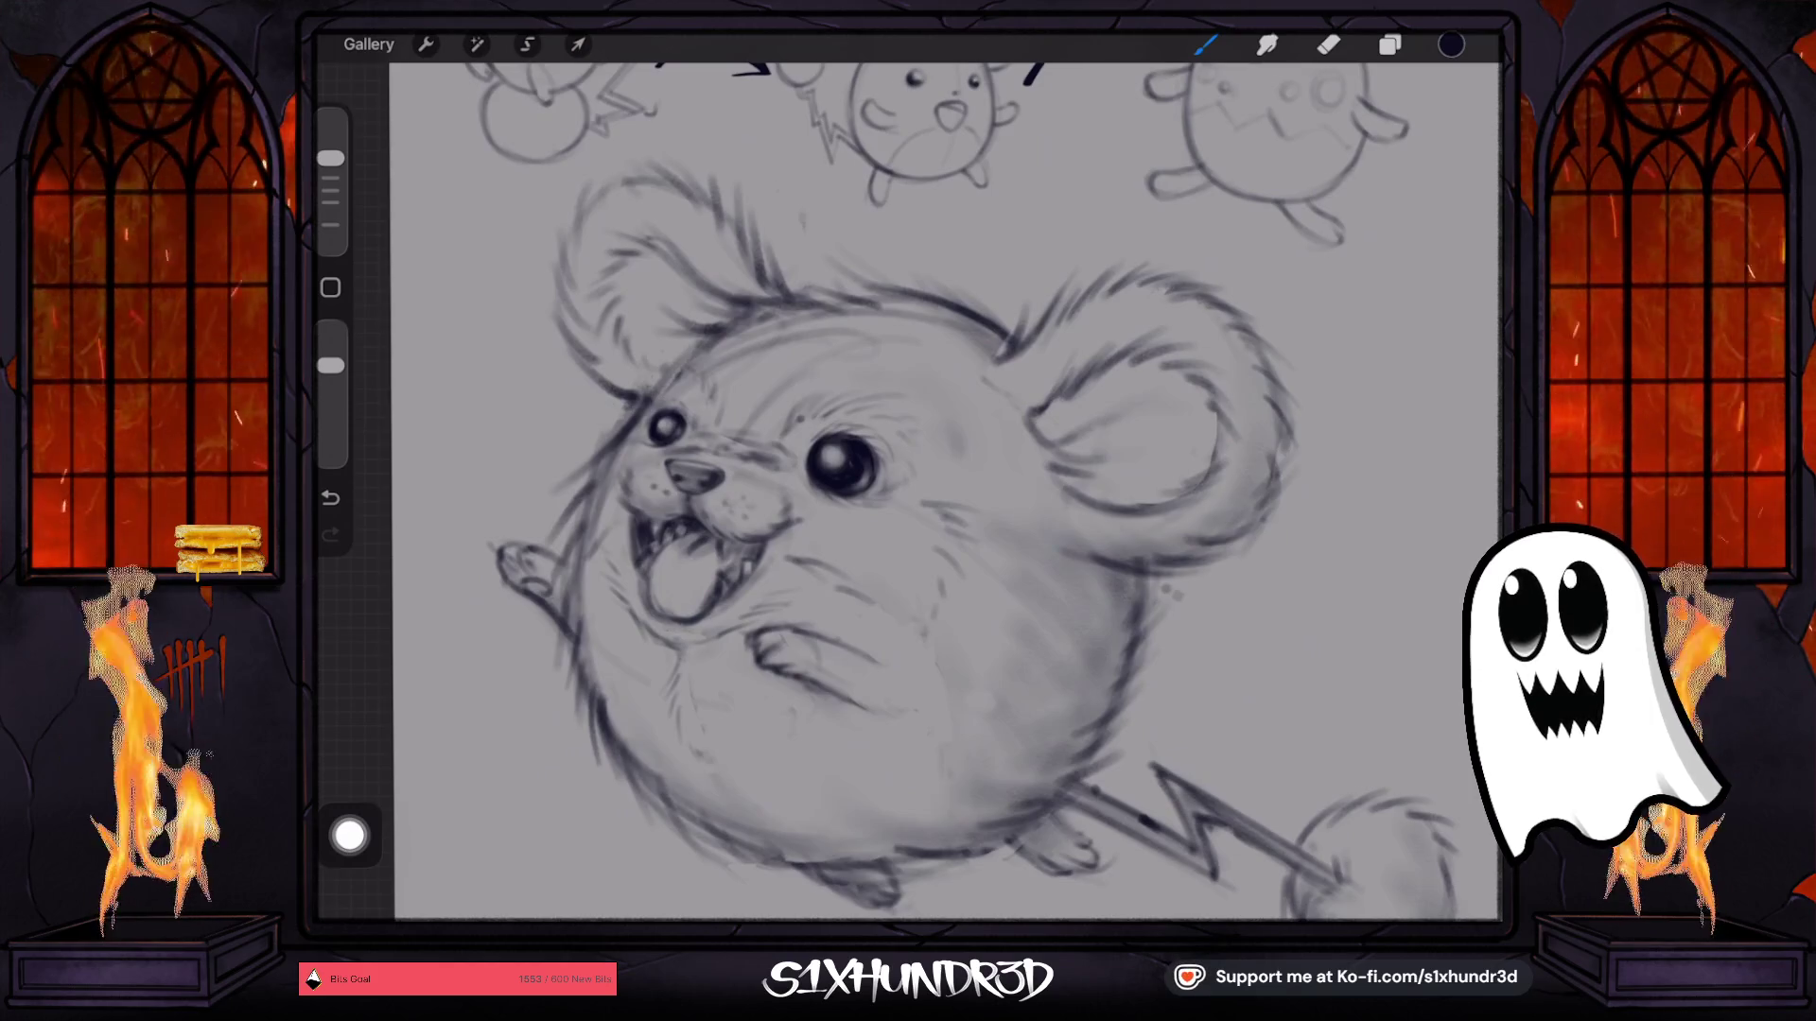
scroll(908, 491, "down", 2)
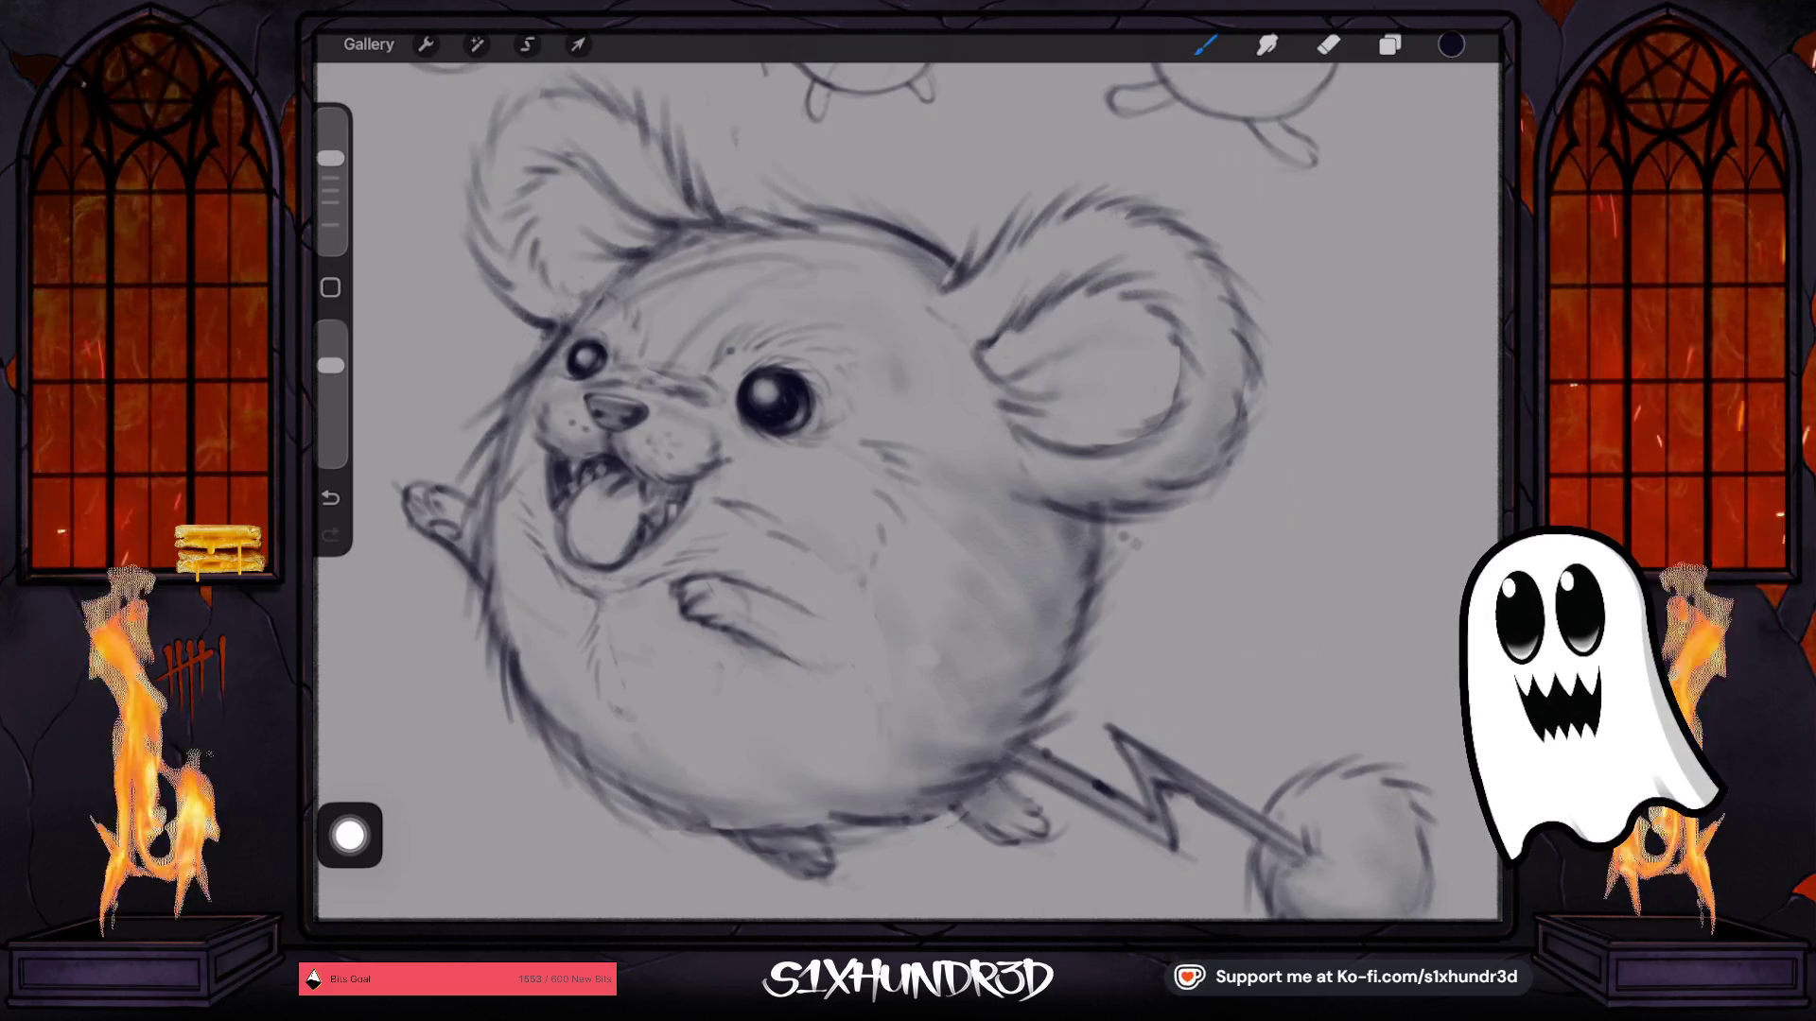
key("ctrl+z")
scroll(908, 492, "up", 5)
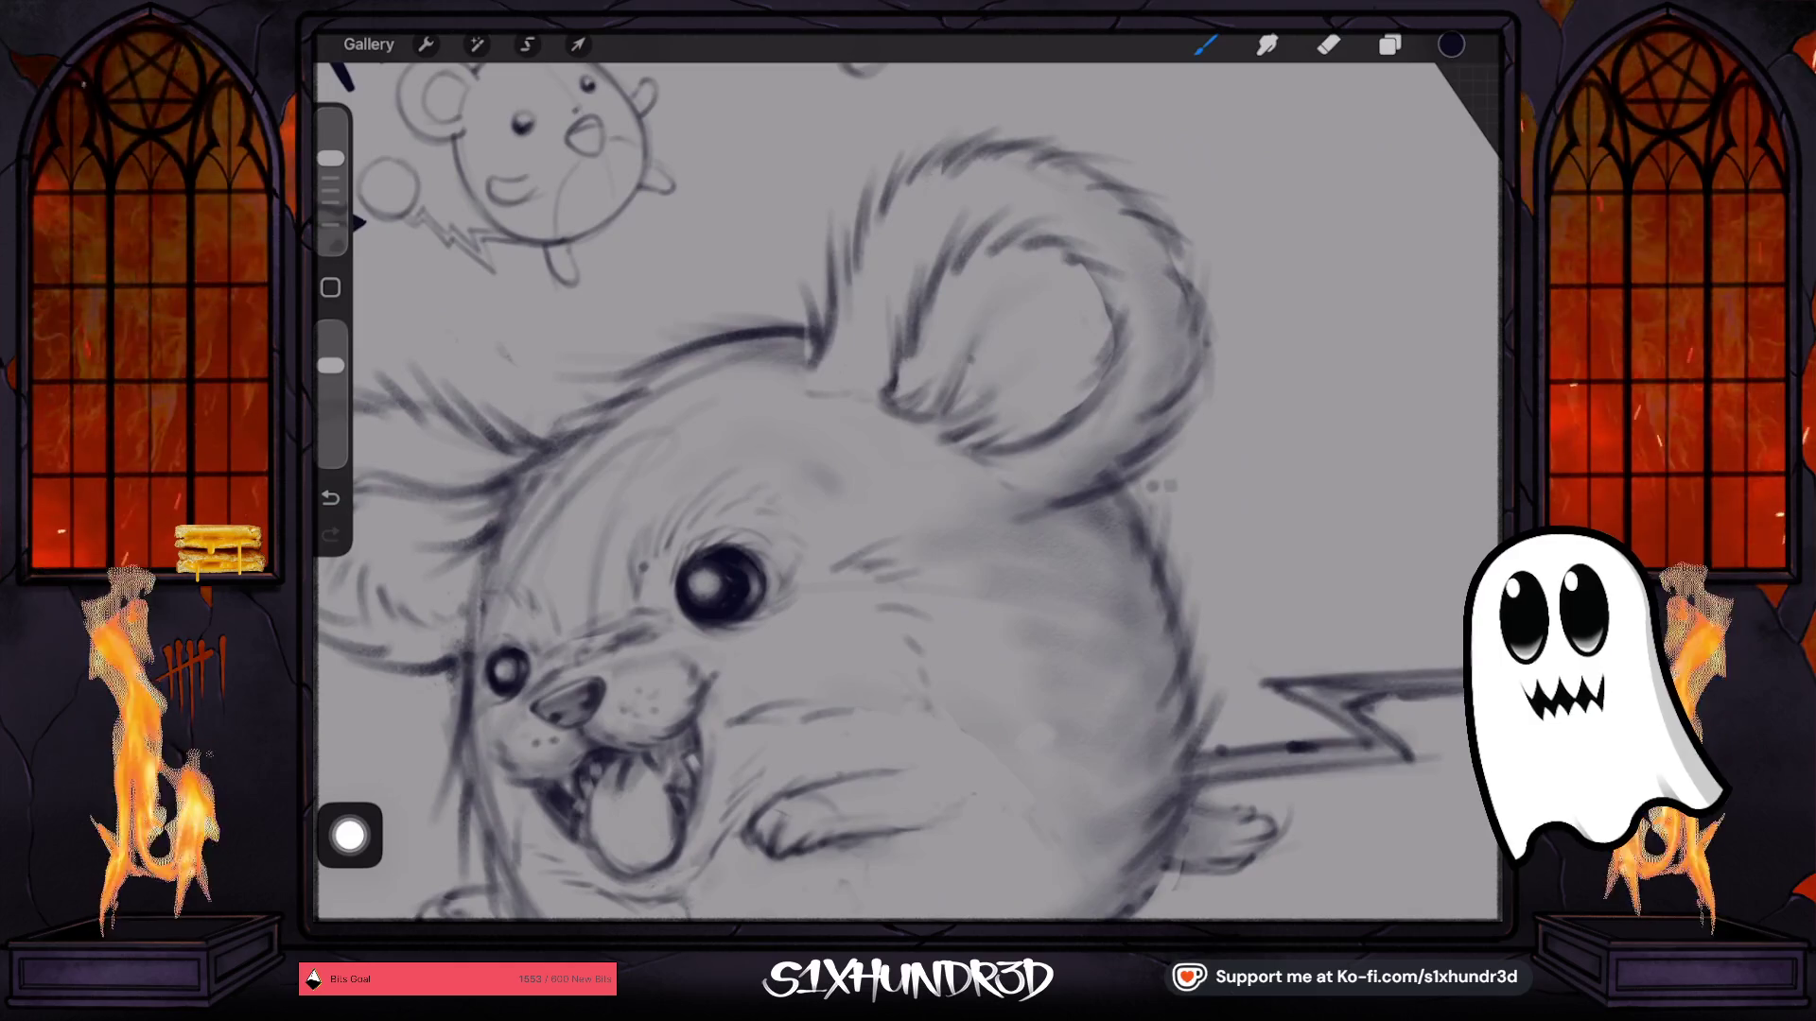
scroll(907, 491, "down", 5)
scroll(908, 492, "up", 3)
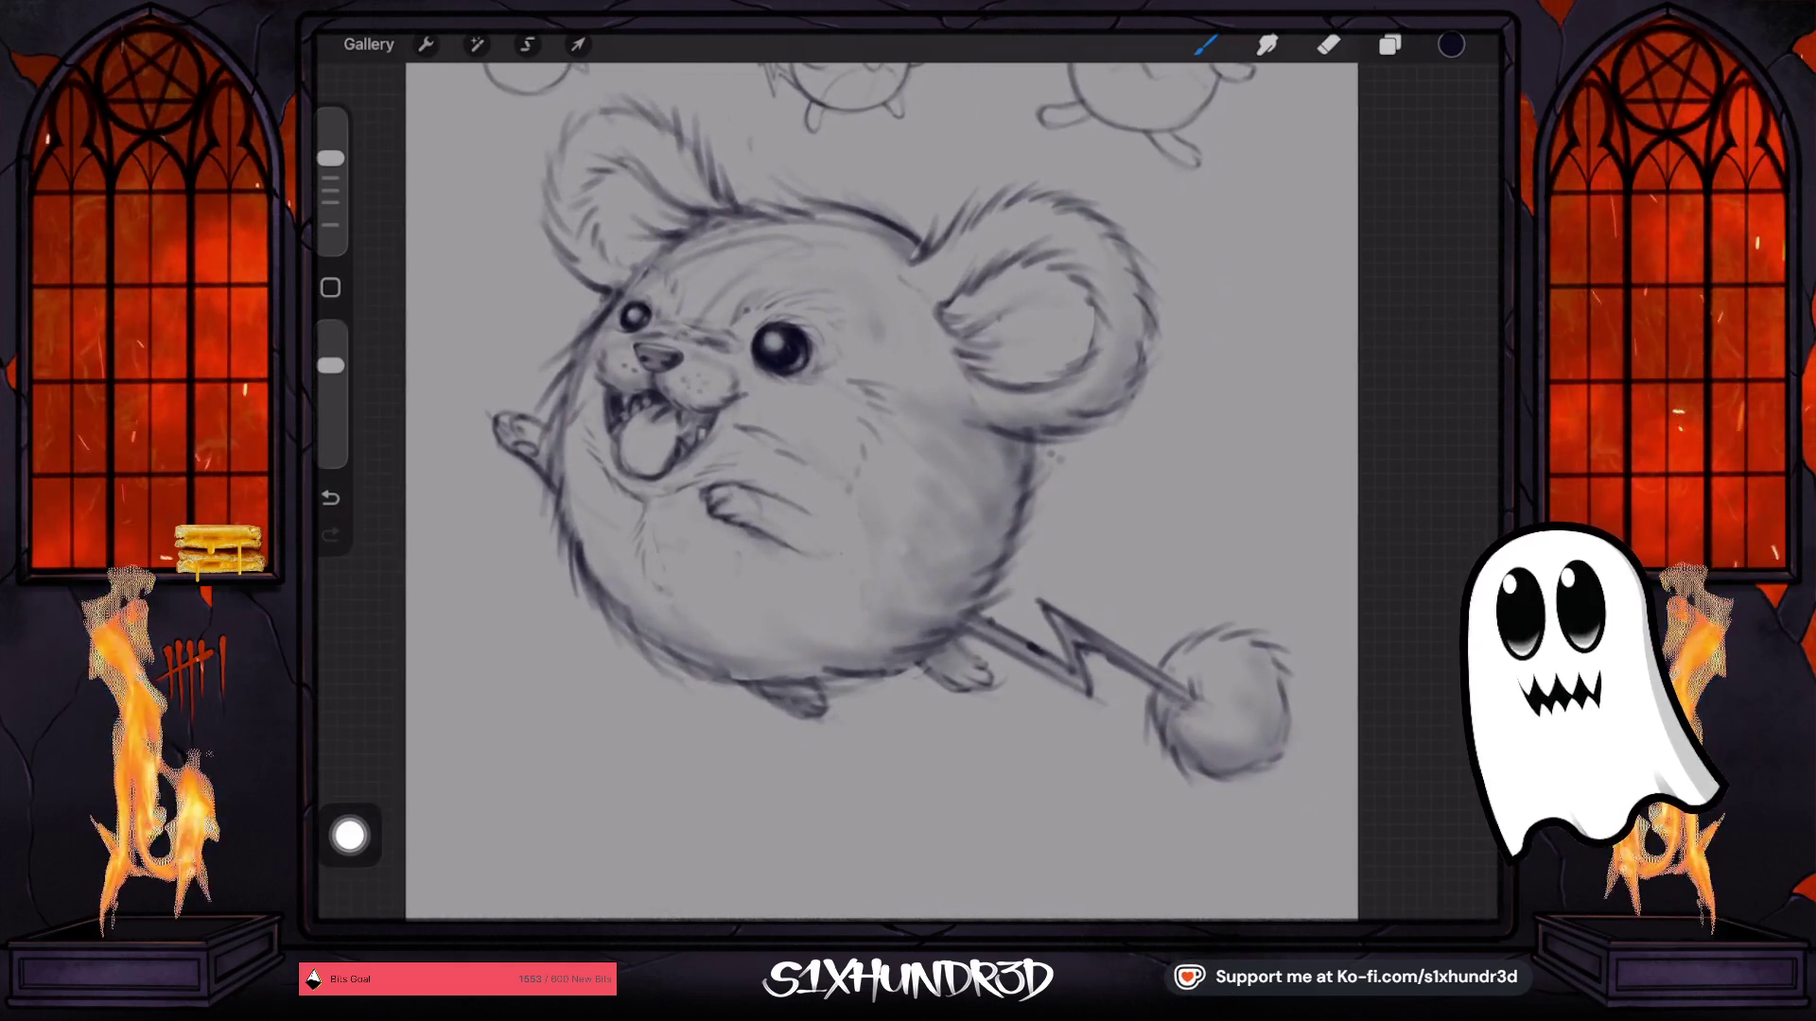
key("e")
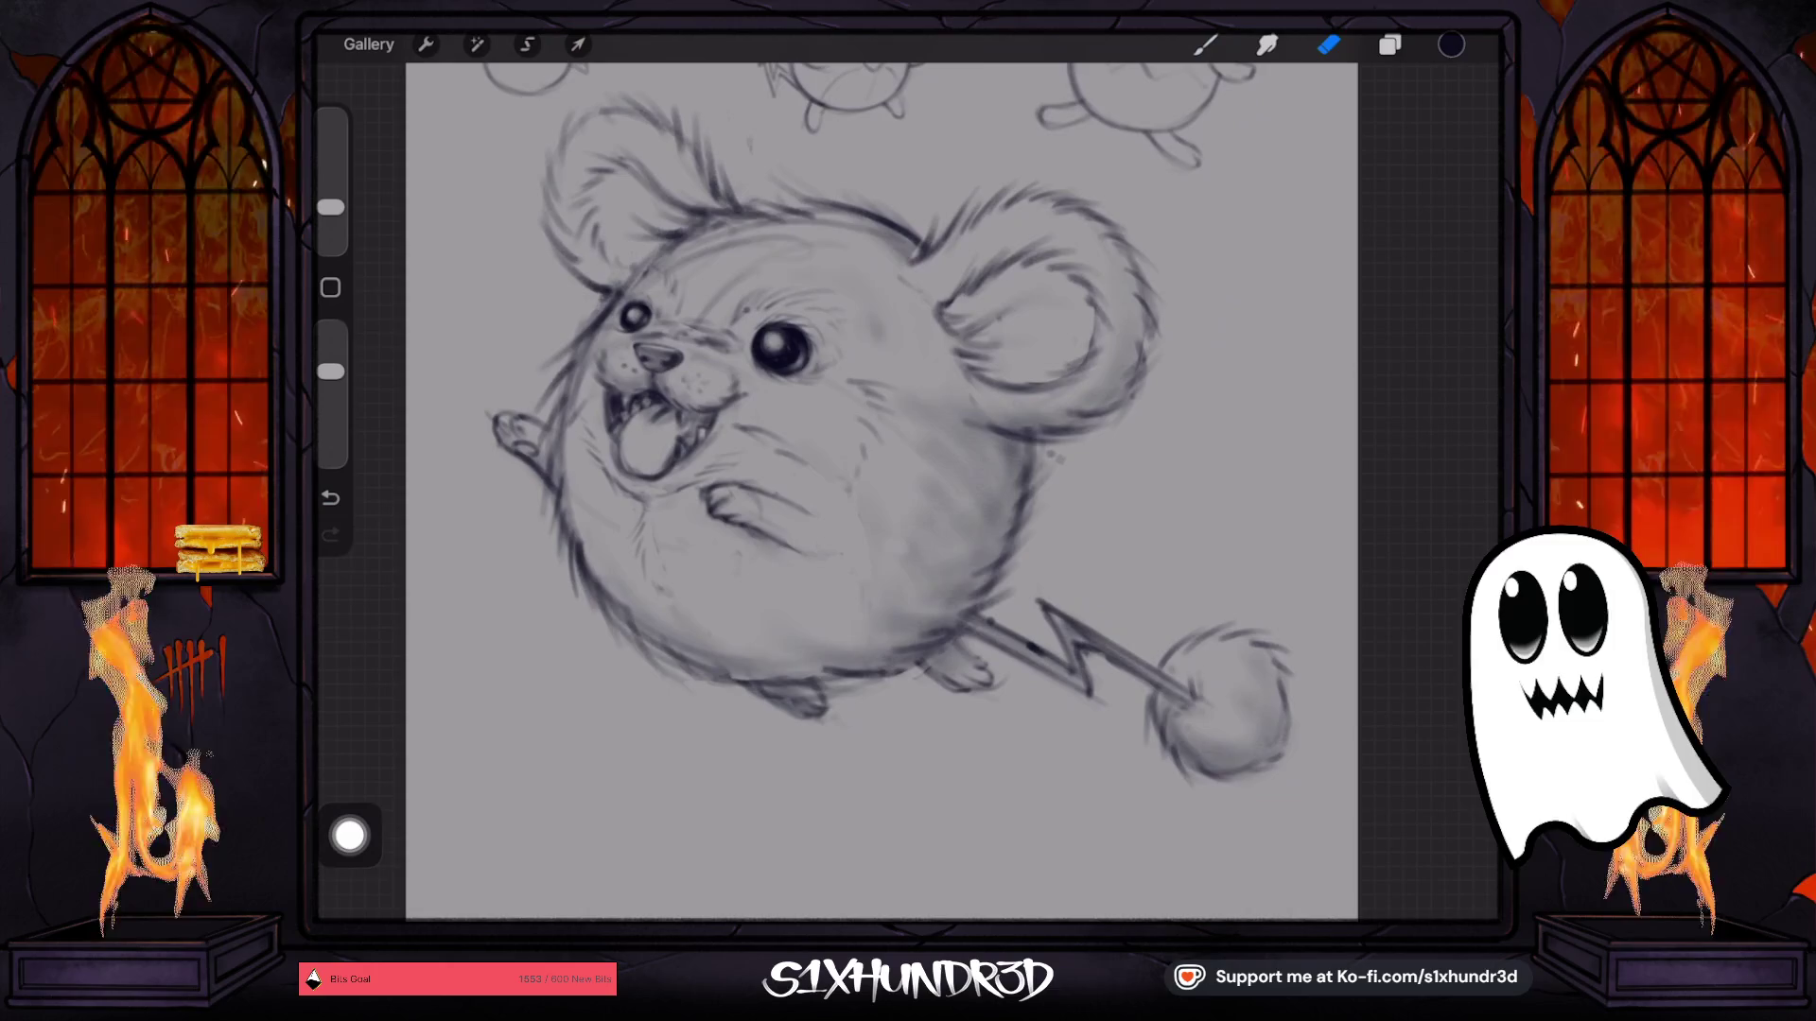
Merge the top 'From selection' layer down into Layer 3.
key("l")
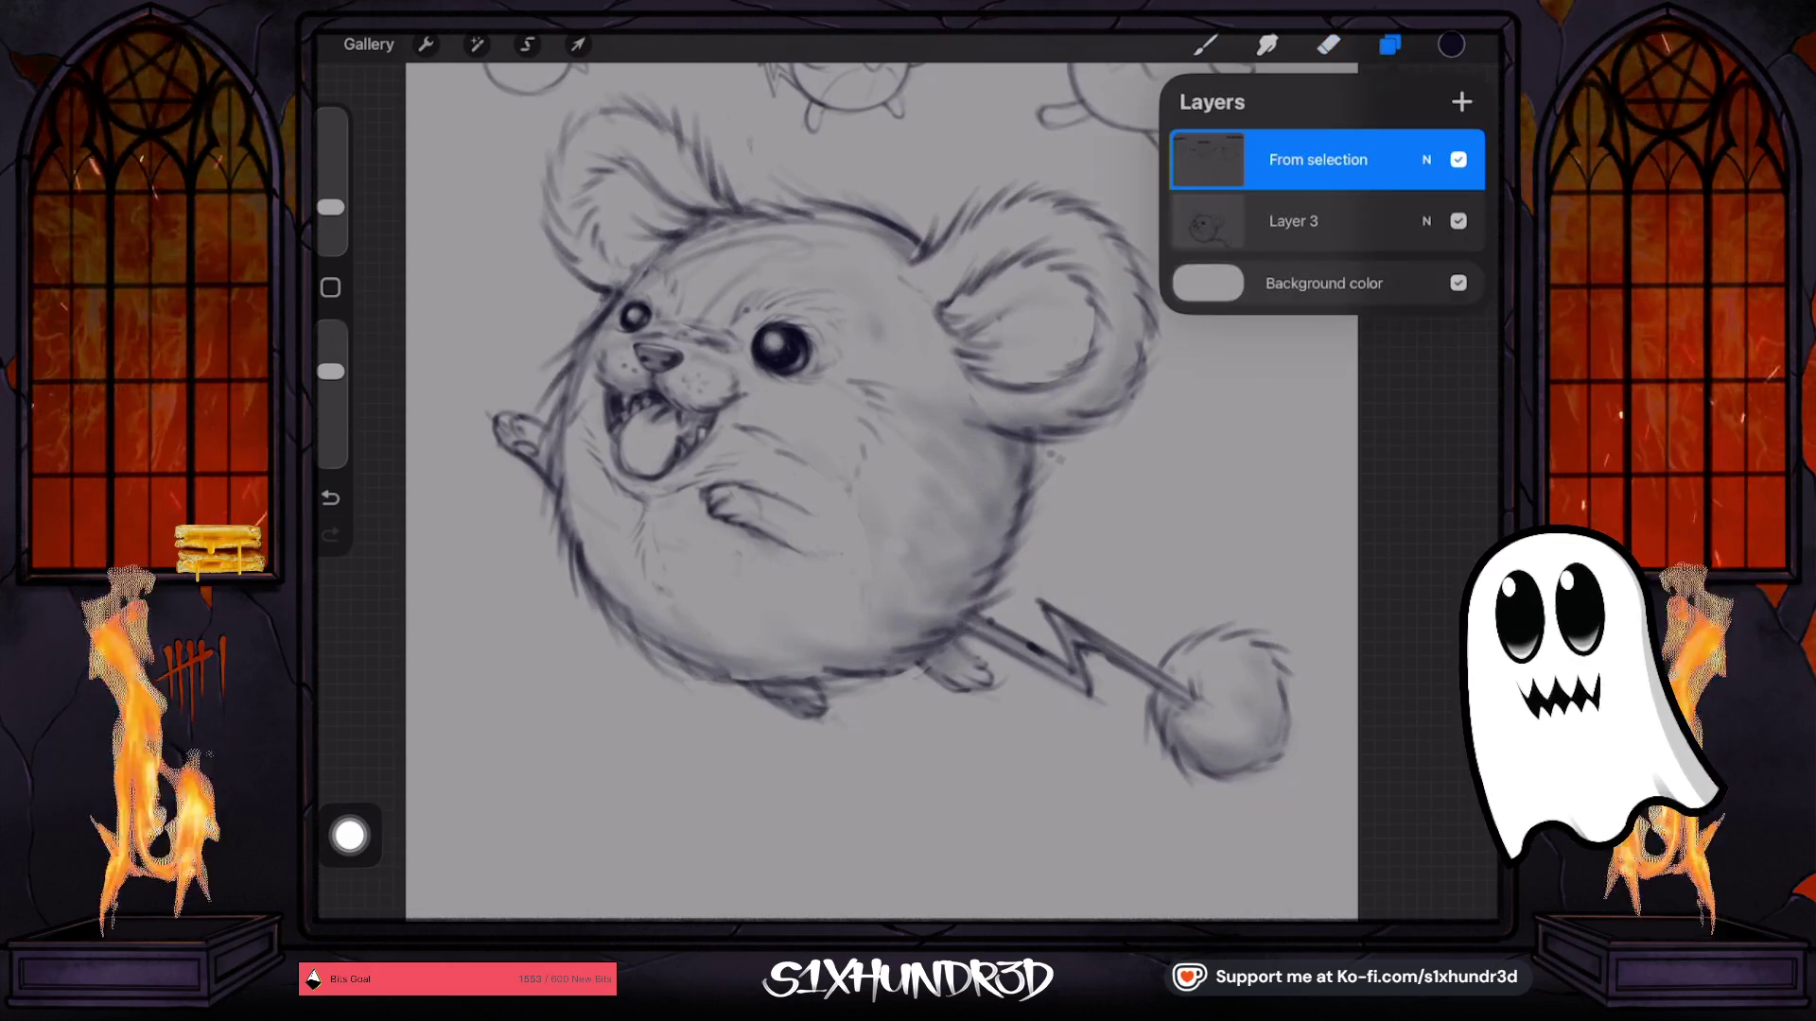
left_click(1208, 157)
left_click(1053, 426)
Select the Brush Pen brush from the Brush Library.
scroll(879, 492, "down", 3)
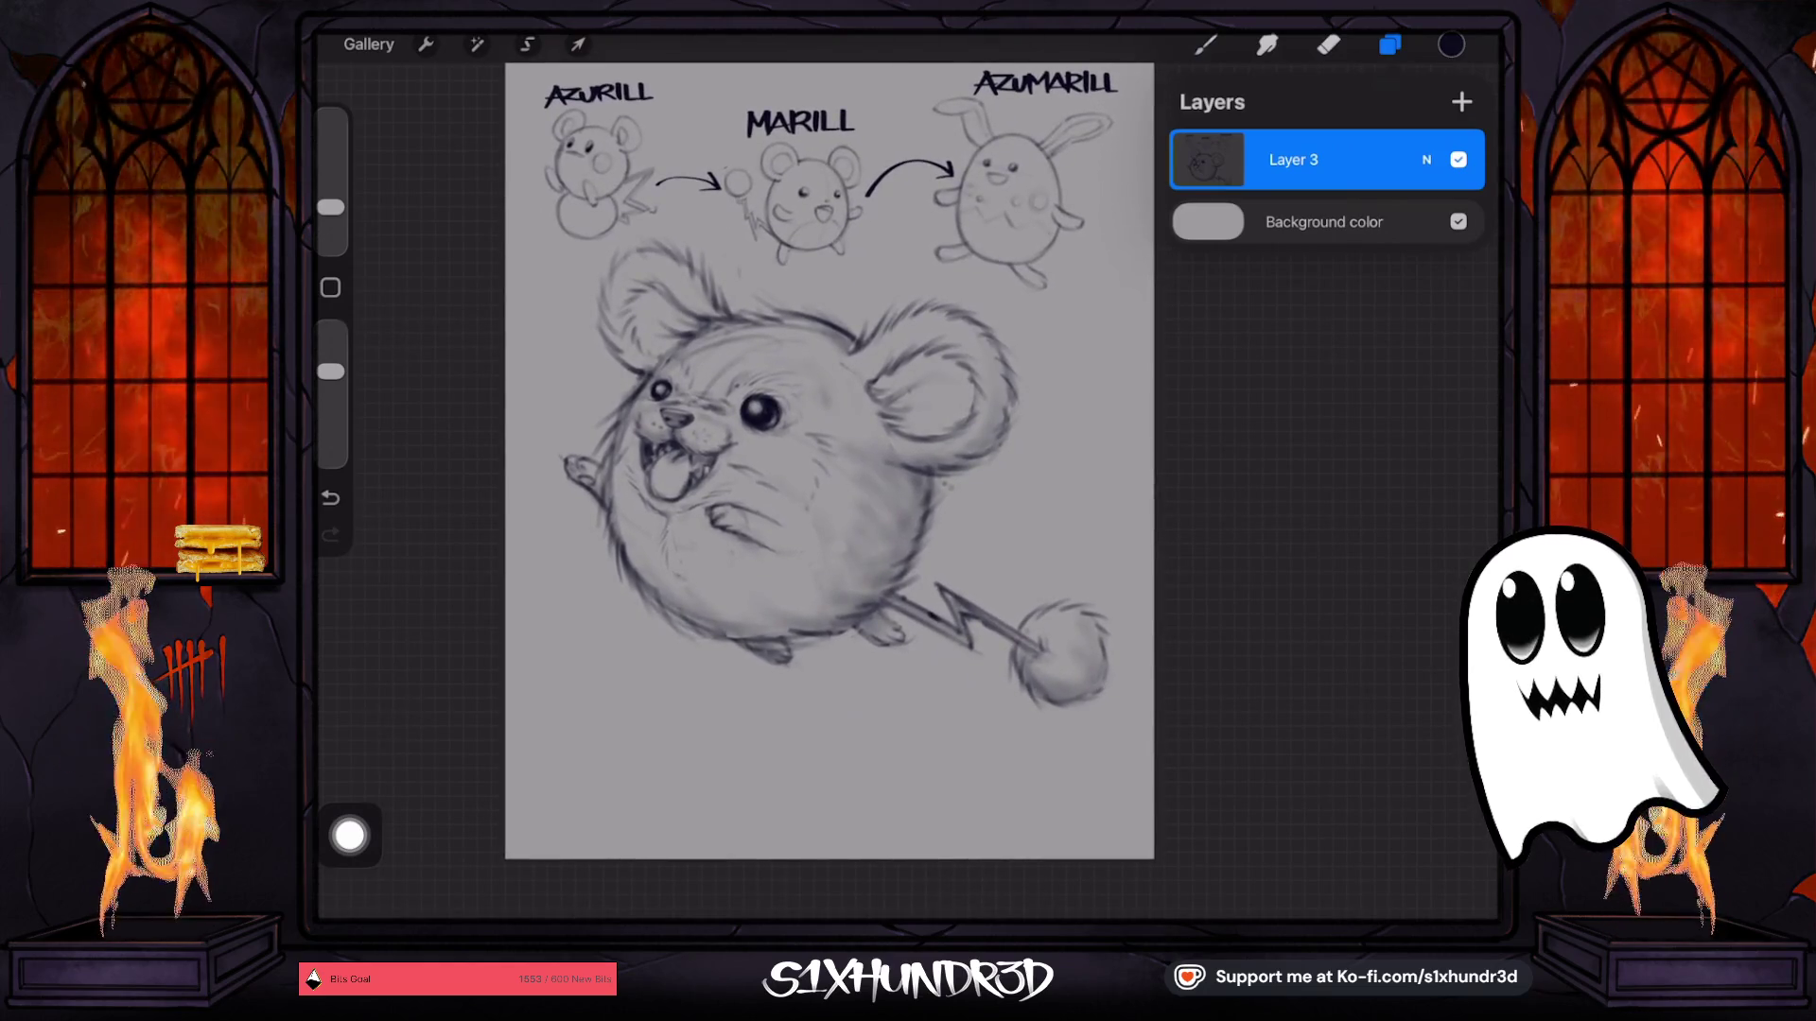
left_click(1205, 44)
left_click(1279, 312)
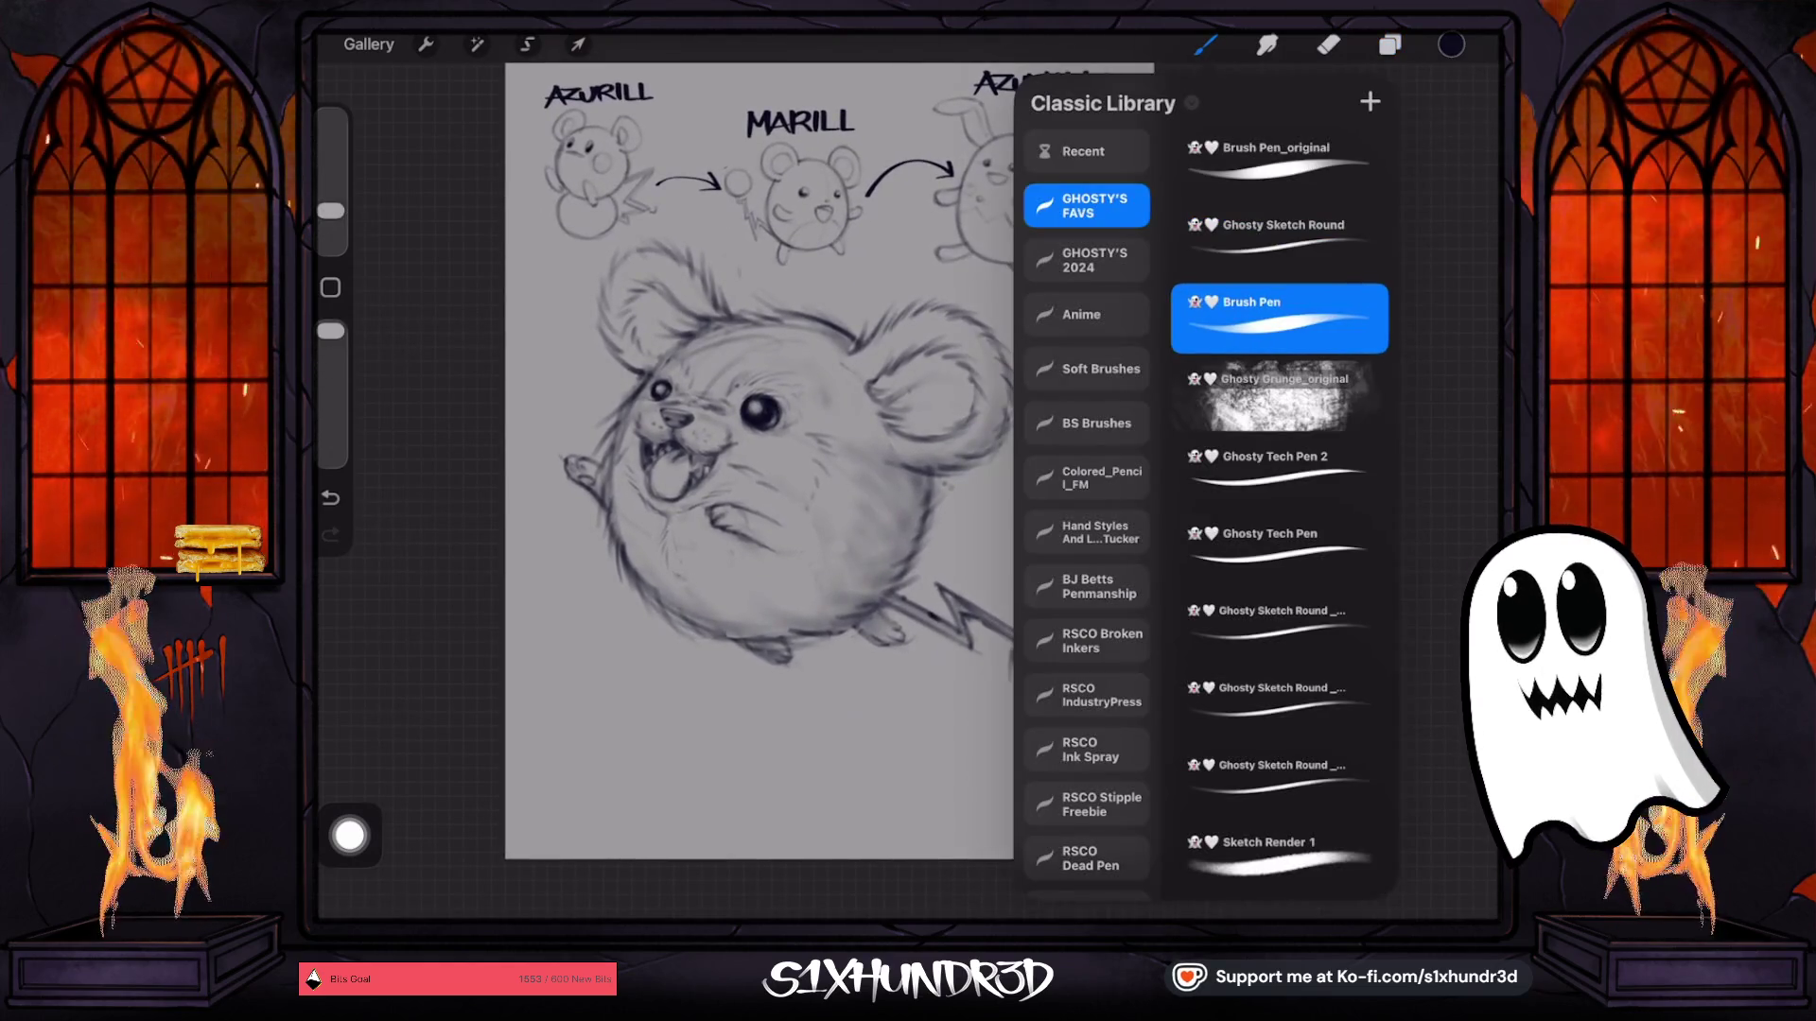
Nudge the Brush Pen size slider and zoom in on the lightning tail.
left_click_drag(330, 210, 330, 225)
scroll(946, 624, "up", 5)
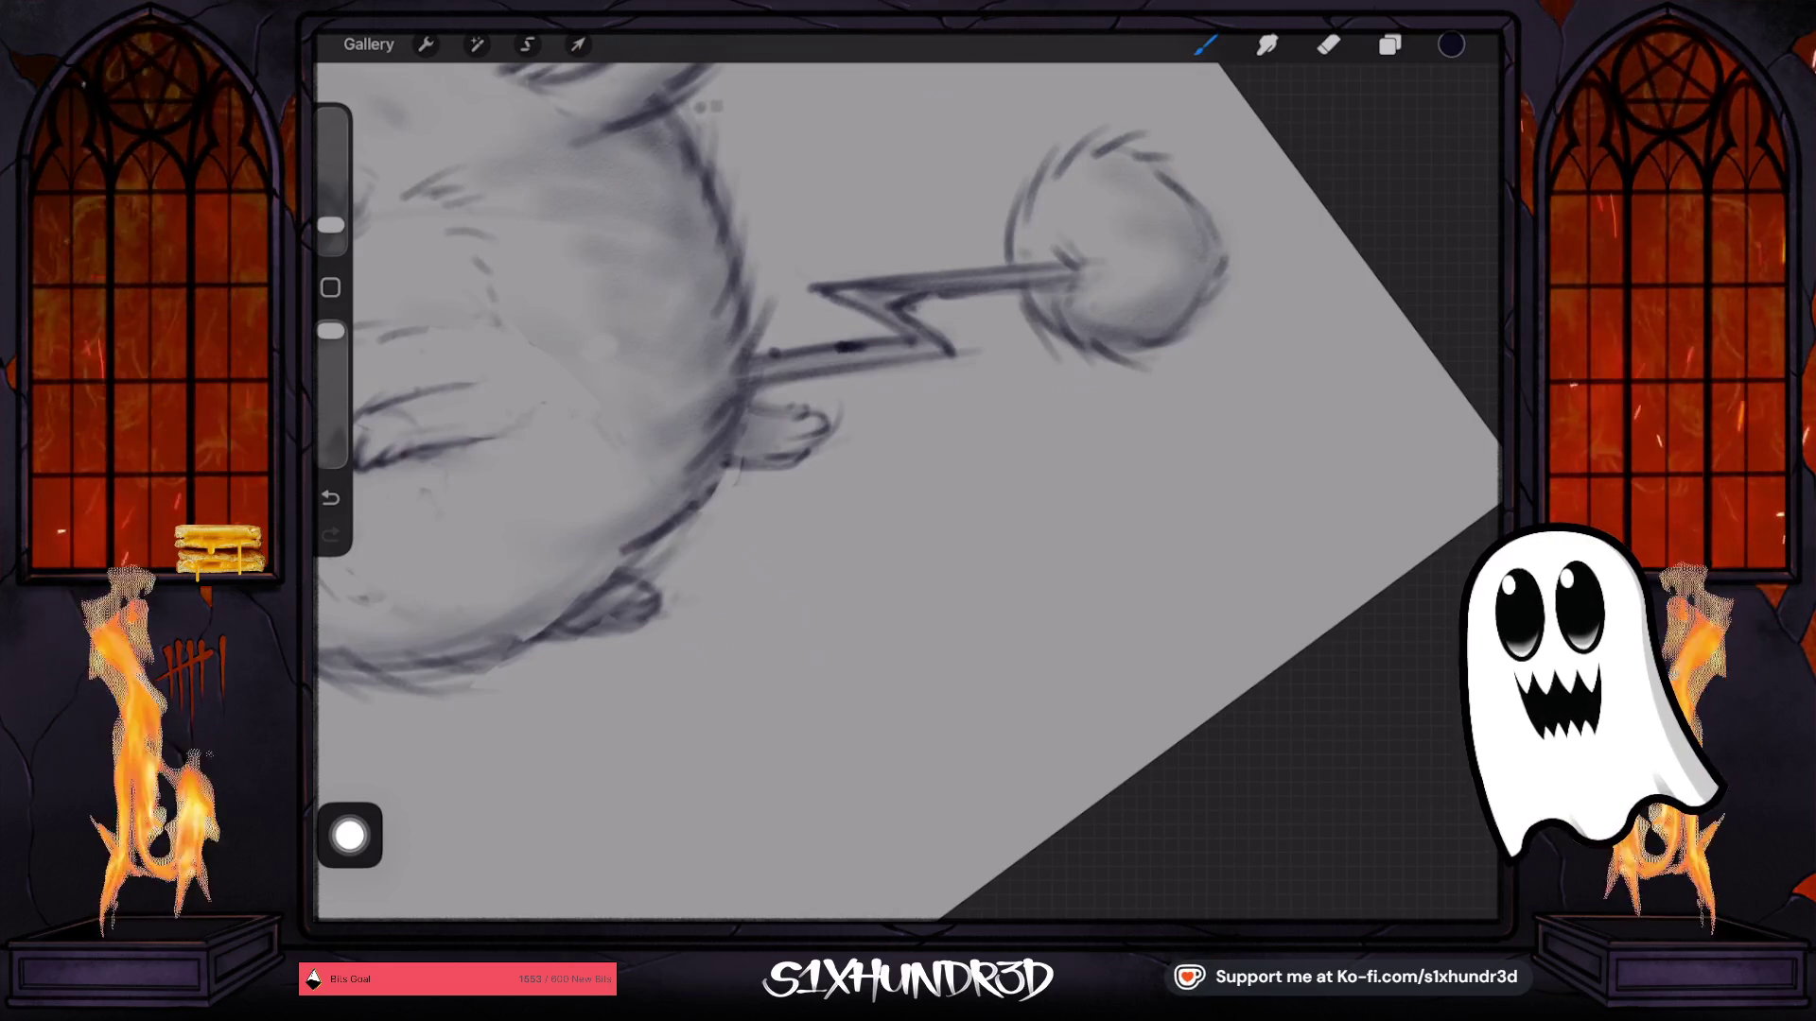
scroll(1040, 378, "up", 2)
scroll(851, 379, "up", 2)
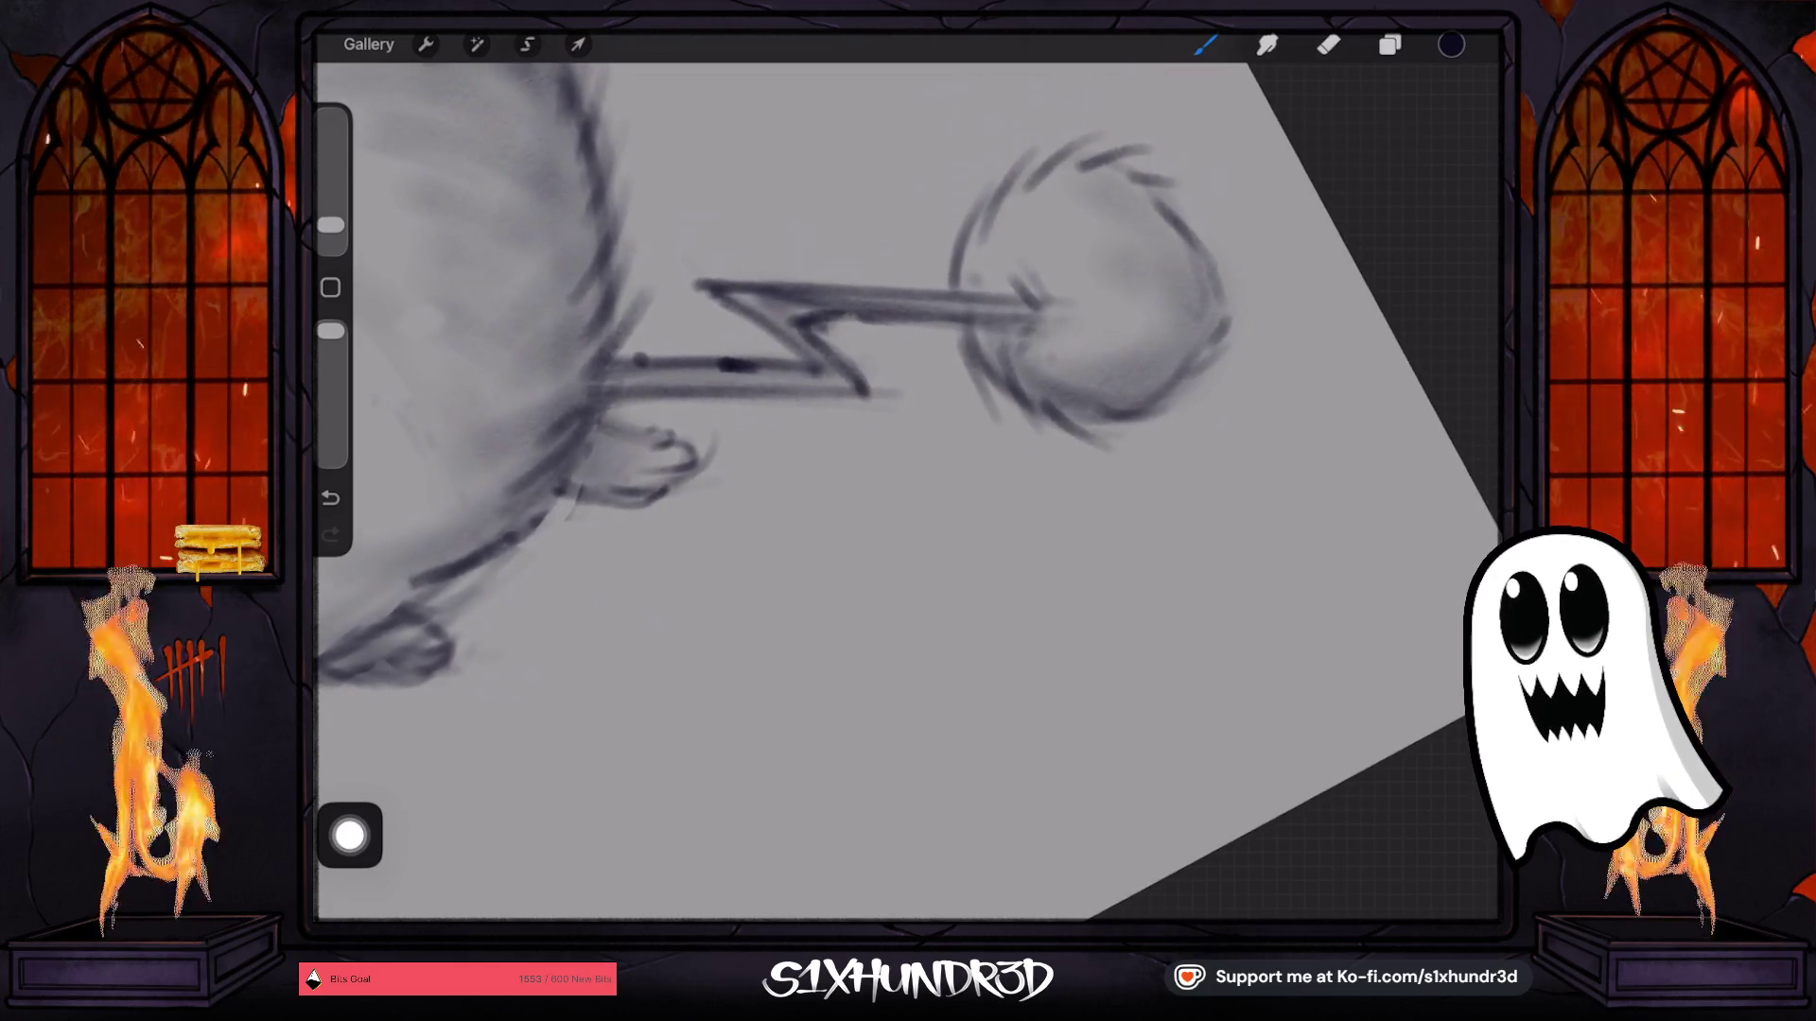
scroll(851, 378, "up", 1)
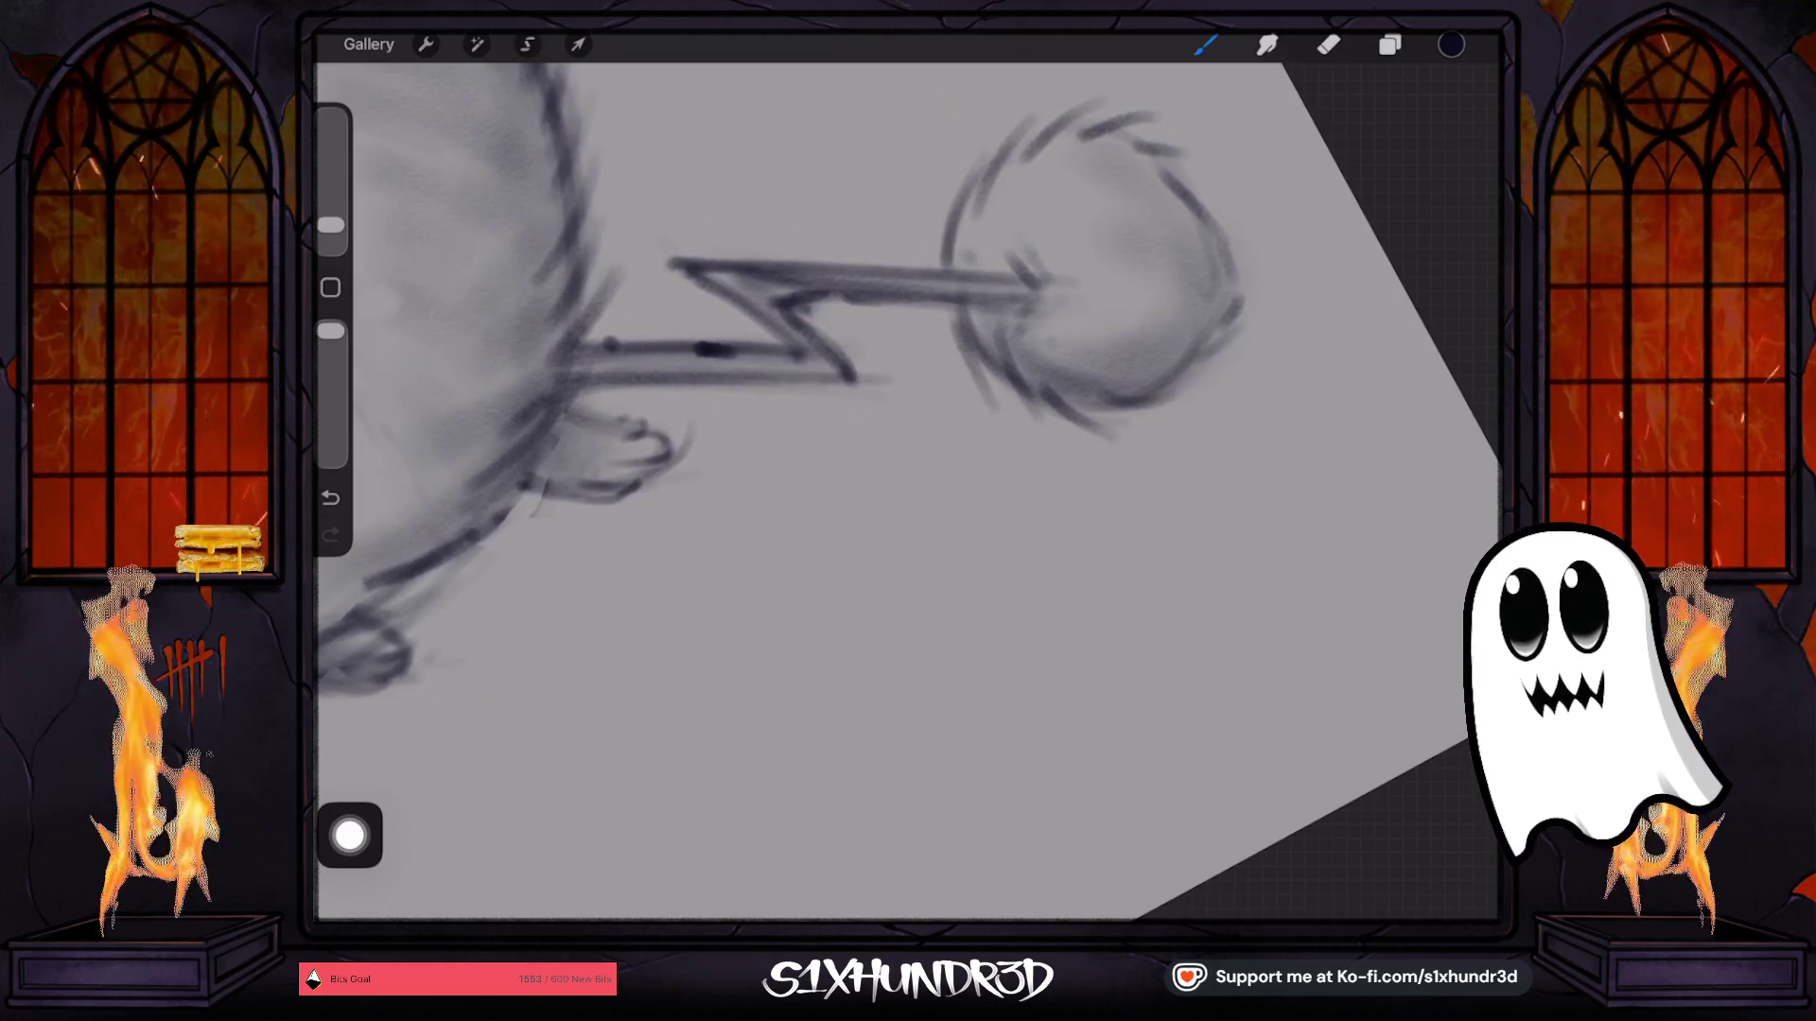
Below the tail, discard two trial strokes and write the signature's cursive first letter.
left_click_drag(908, 473, 851, 383)
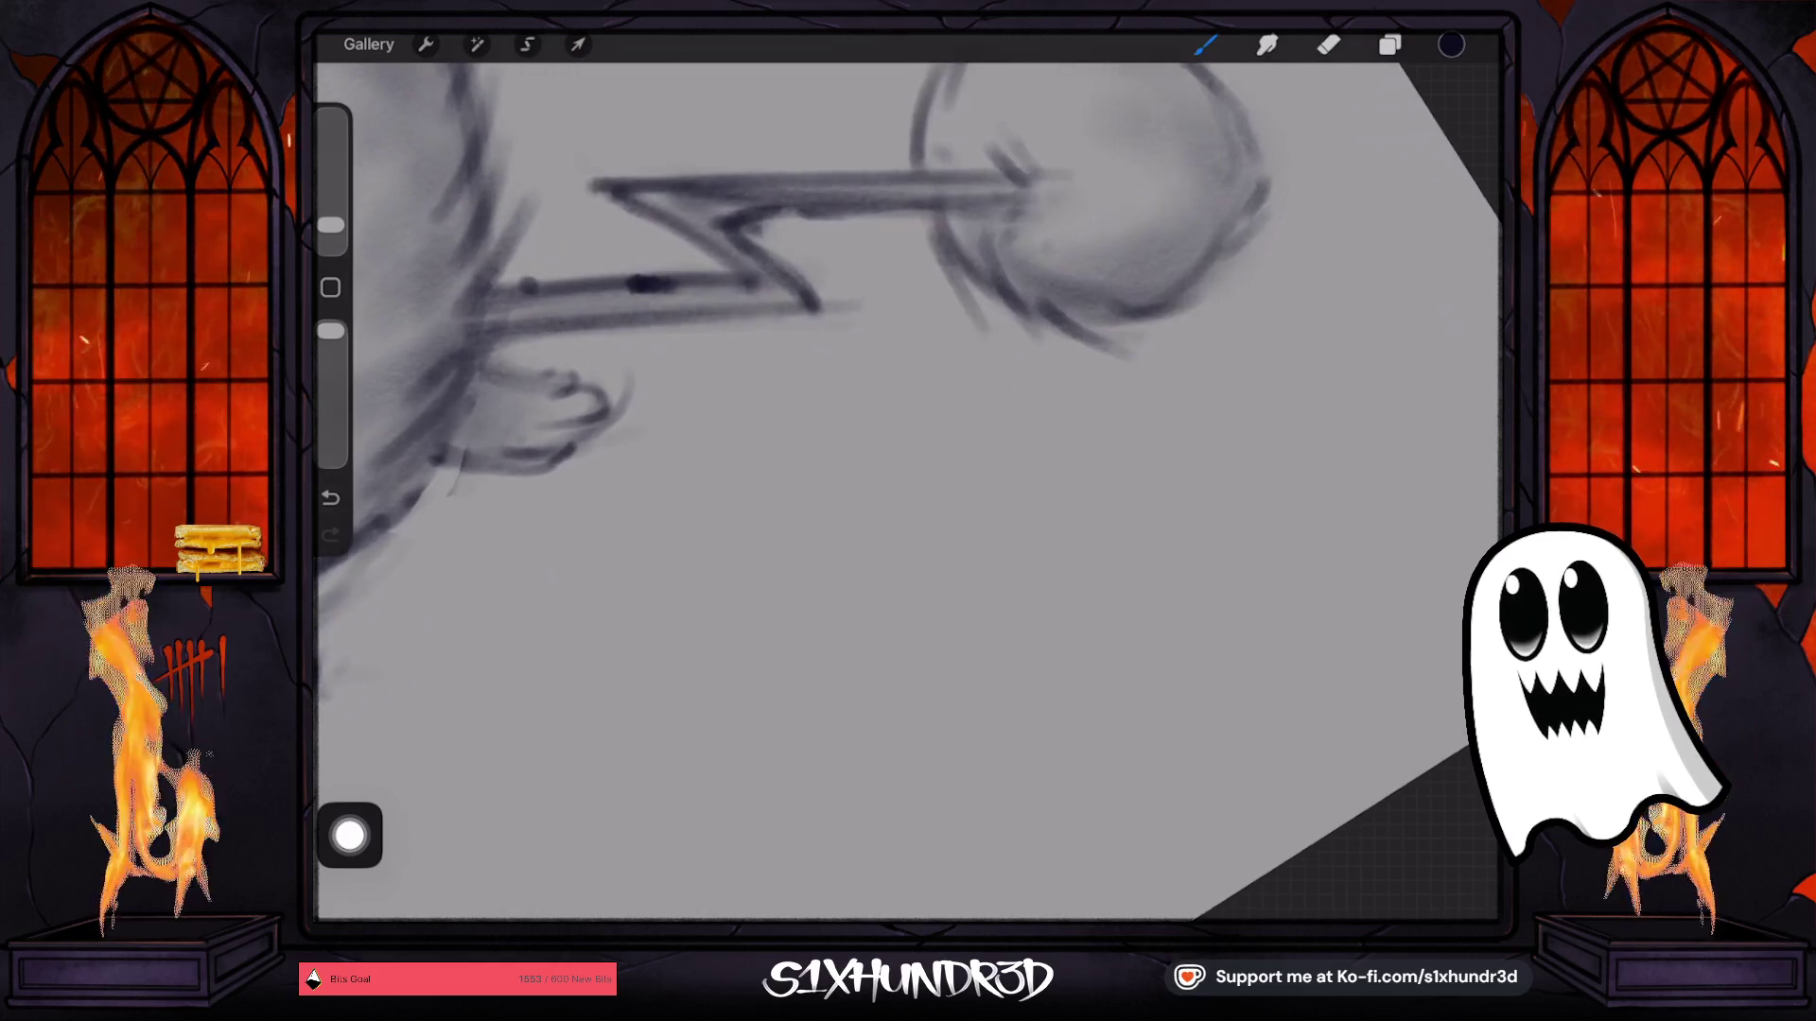
left_click_drag(768, 541, 943, 470)
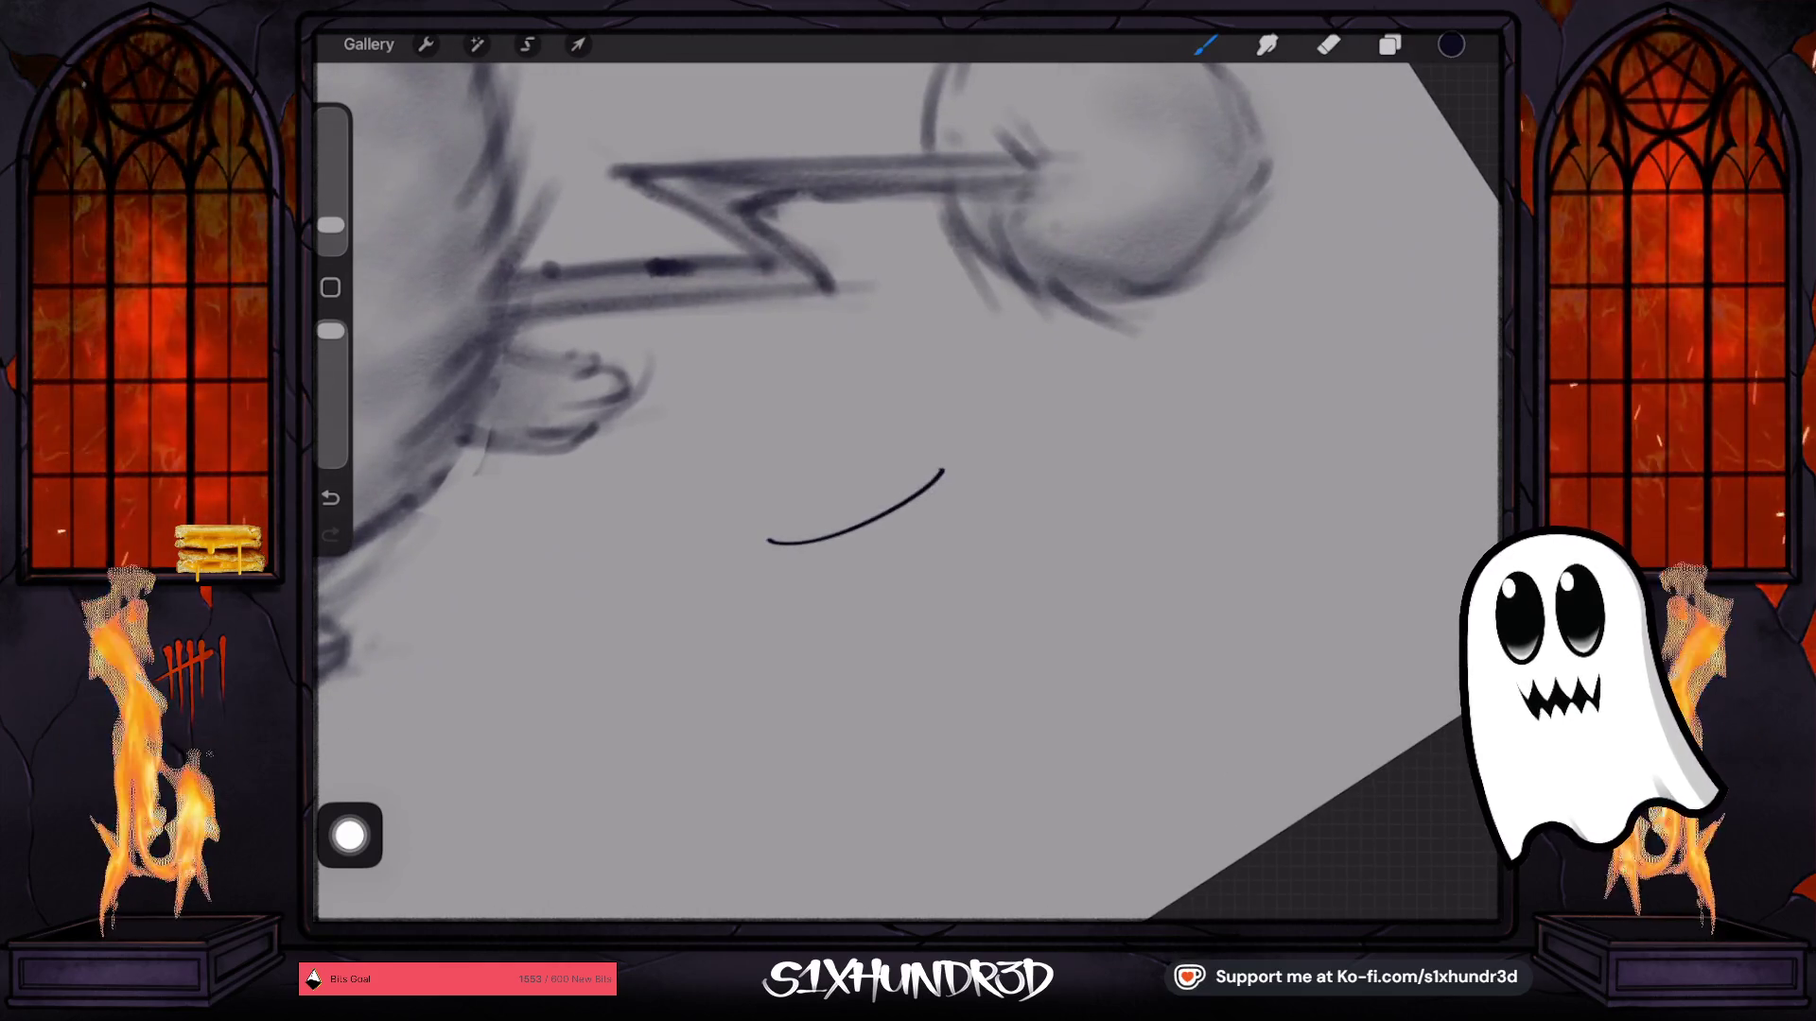
left_click_drag(330, 225, 330, 219)
key("ctrl+z")
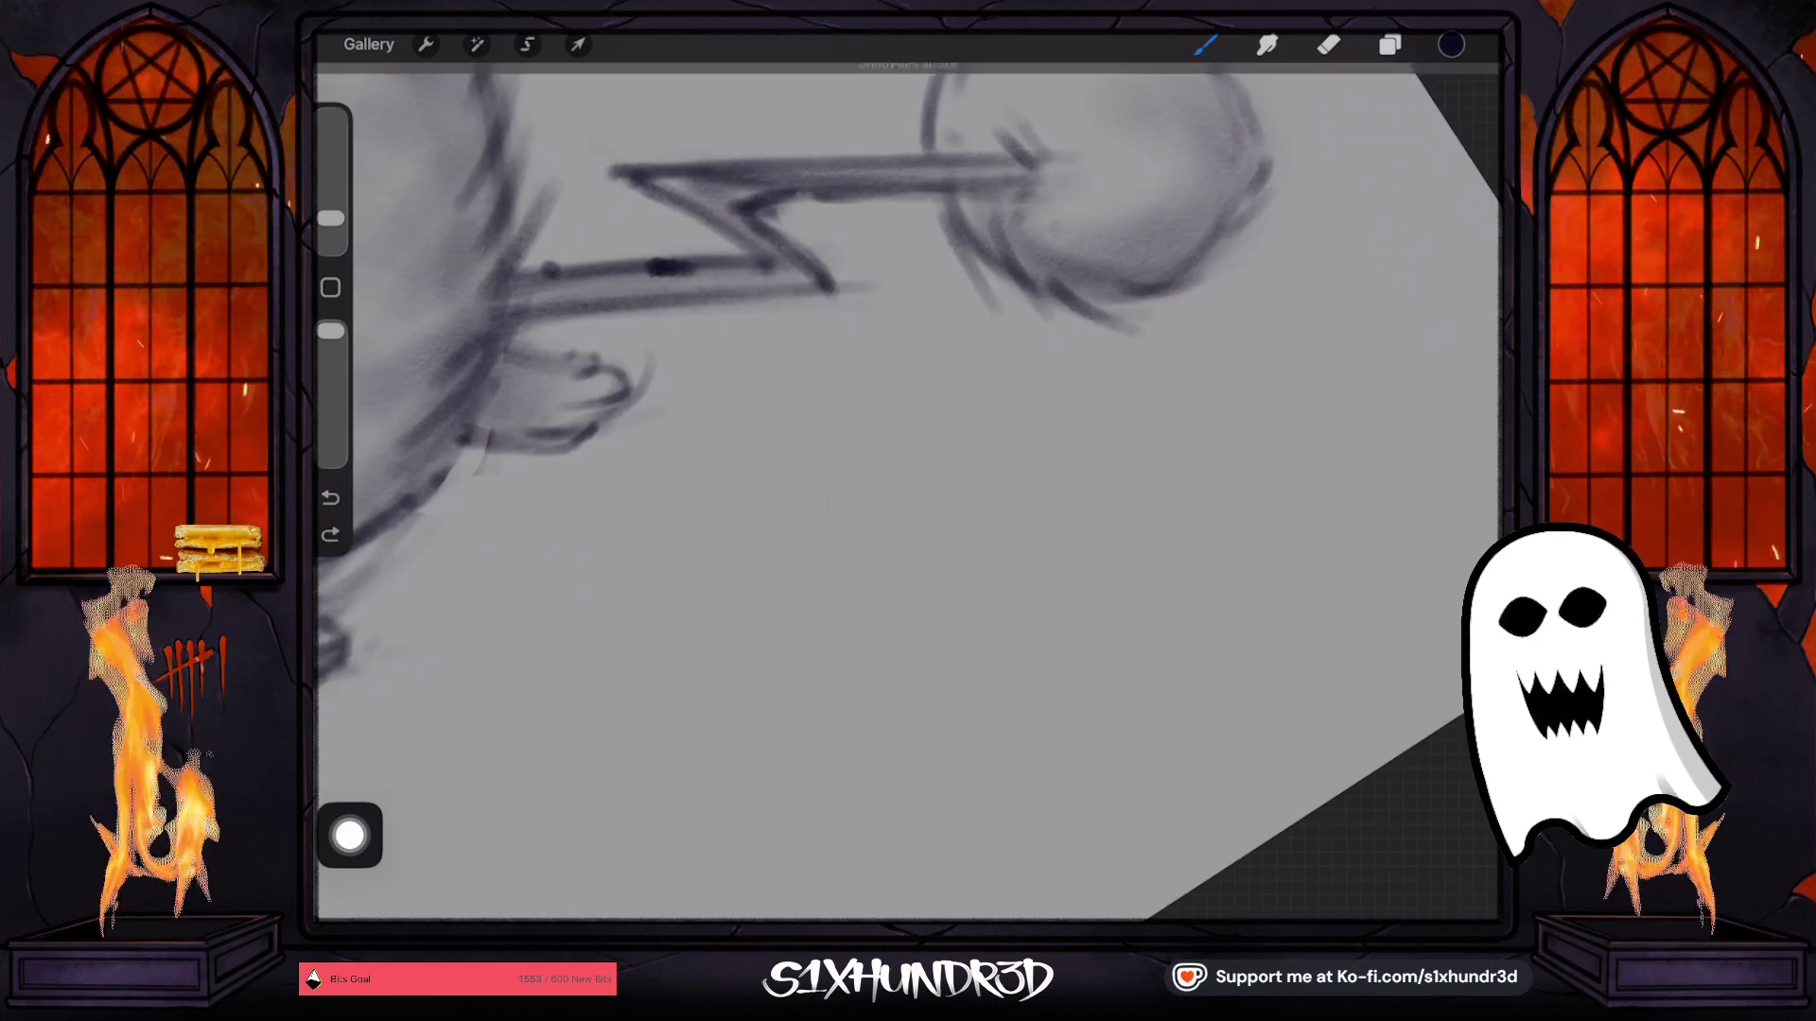
mouse_move(818, 508)
left_mouse_down()
mouse_move(889, 501)
mouse_move(856, 529)
mouse_move(846, 600)
left_mouse_up()
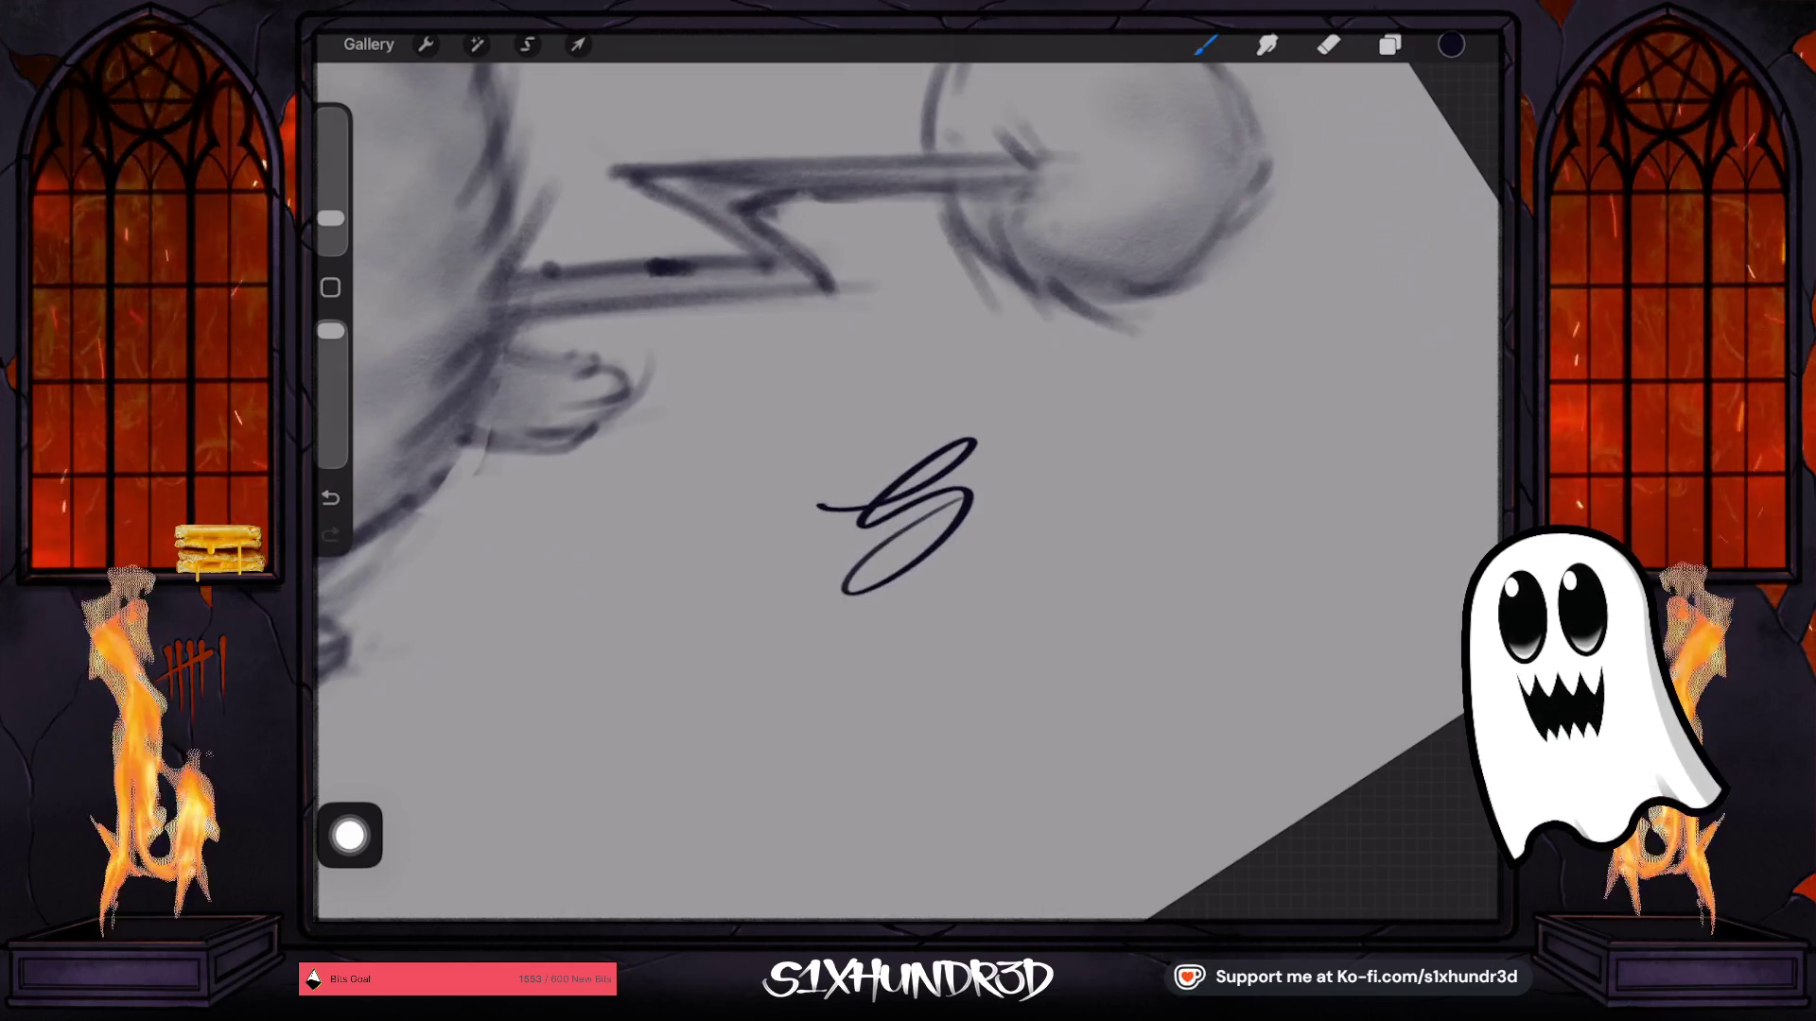
key("ctrl+z")
mouse_move(820, 508)
left_mouse_down()
mouse_move(969, 501)
mouse_move(861, 606)
mouse_move(985, 494)
left_mouse_up()
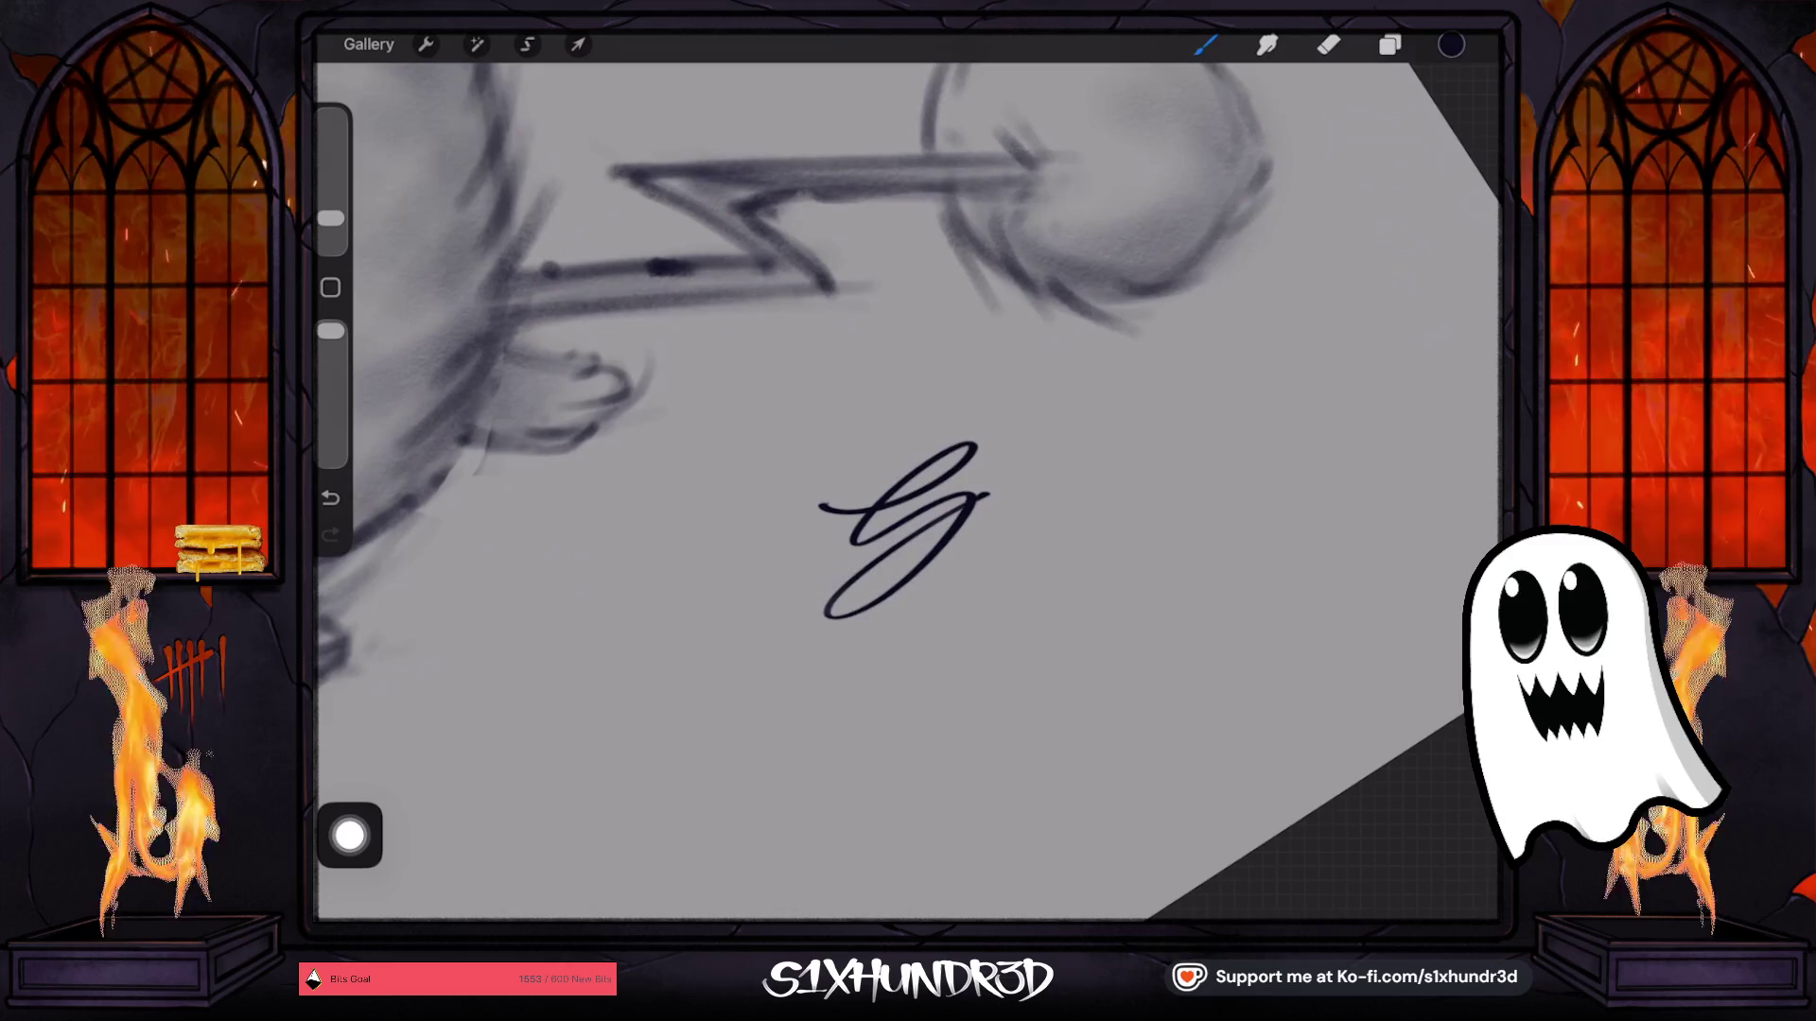
Finish the signature lettering with a sweeping underline, a hook above the i, and '26.
scroll(904, 472, "up", 1)
scroll(903, 472, "up", 1)
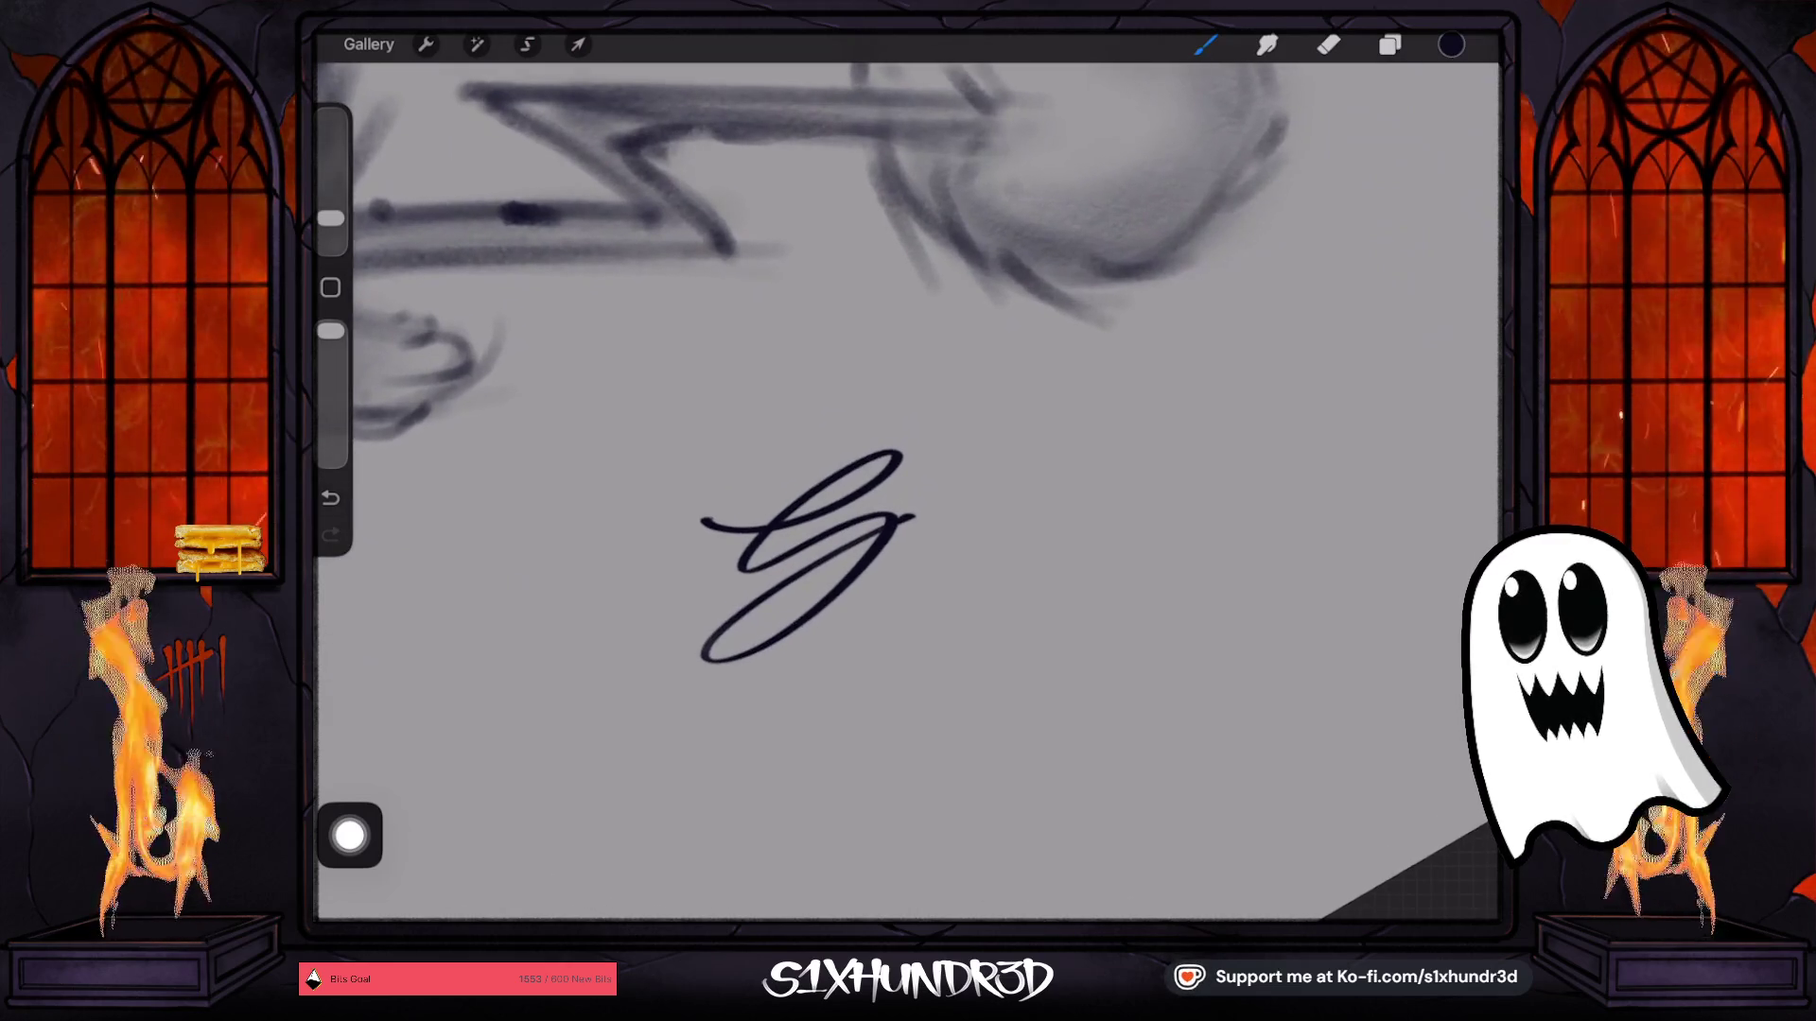
left_click_drag(984, 503, 941, 539)
left_click_drag(1045, 484, 693, 744)
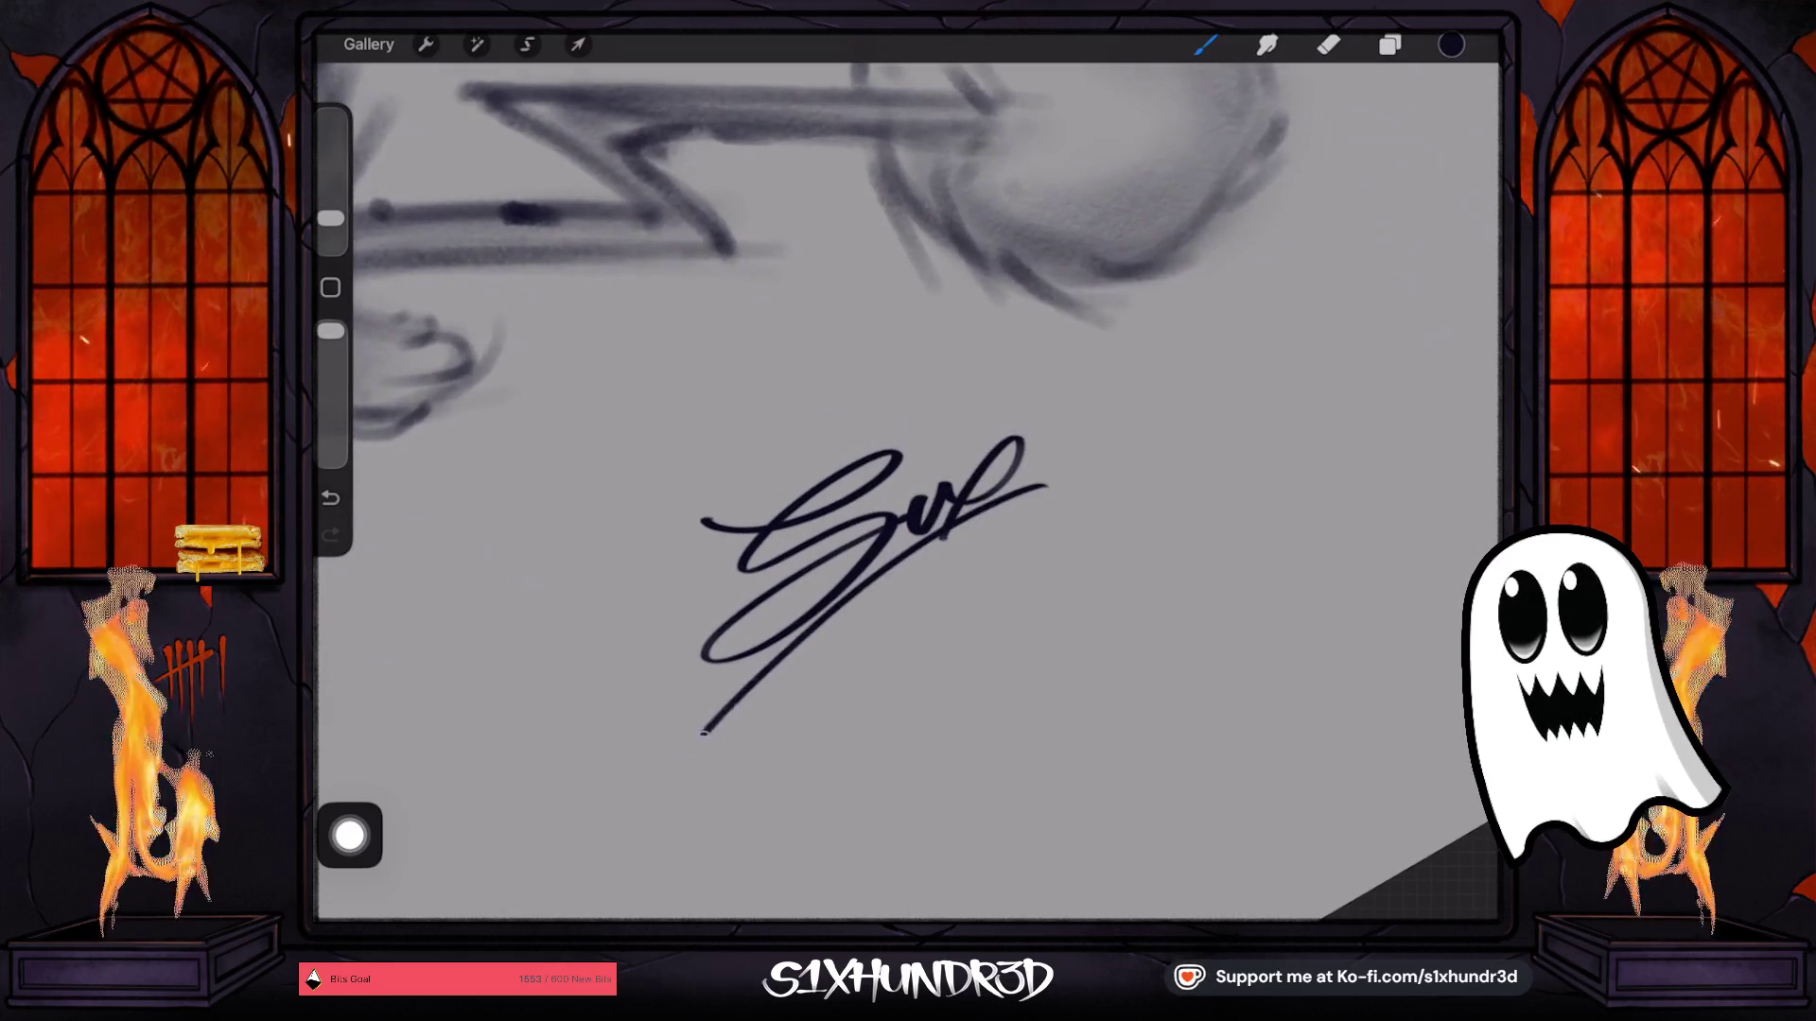
mouse_move(918, 470)
left_mouse_down()
mouse_move(946, 444)
mouse_move(982, 461)
left_mouse_up()
scroll(908, 473, "down", 1)
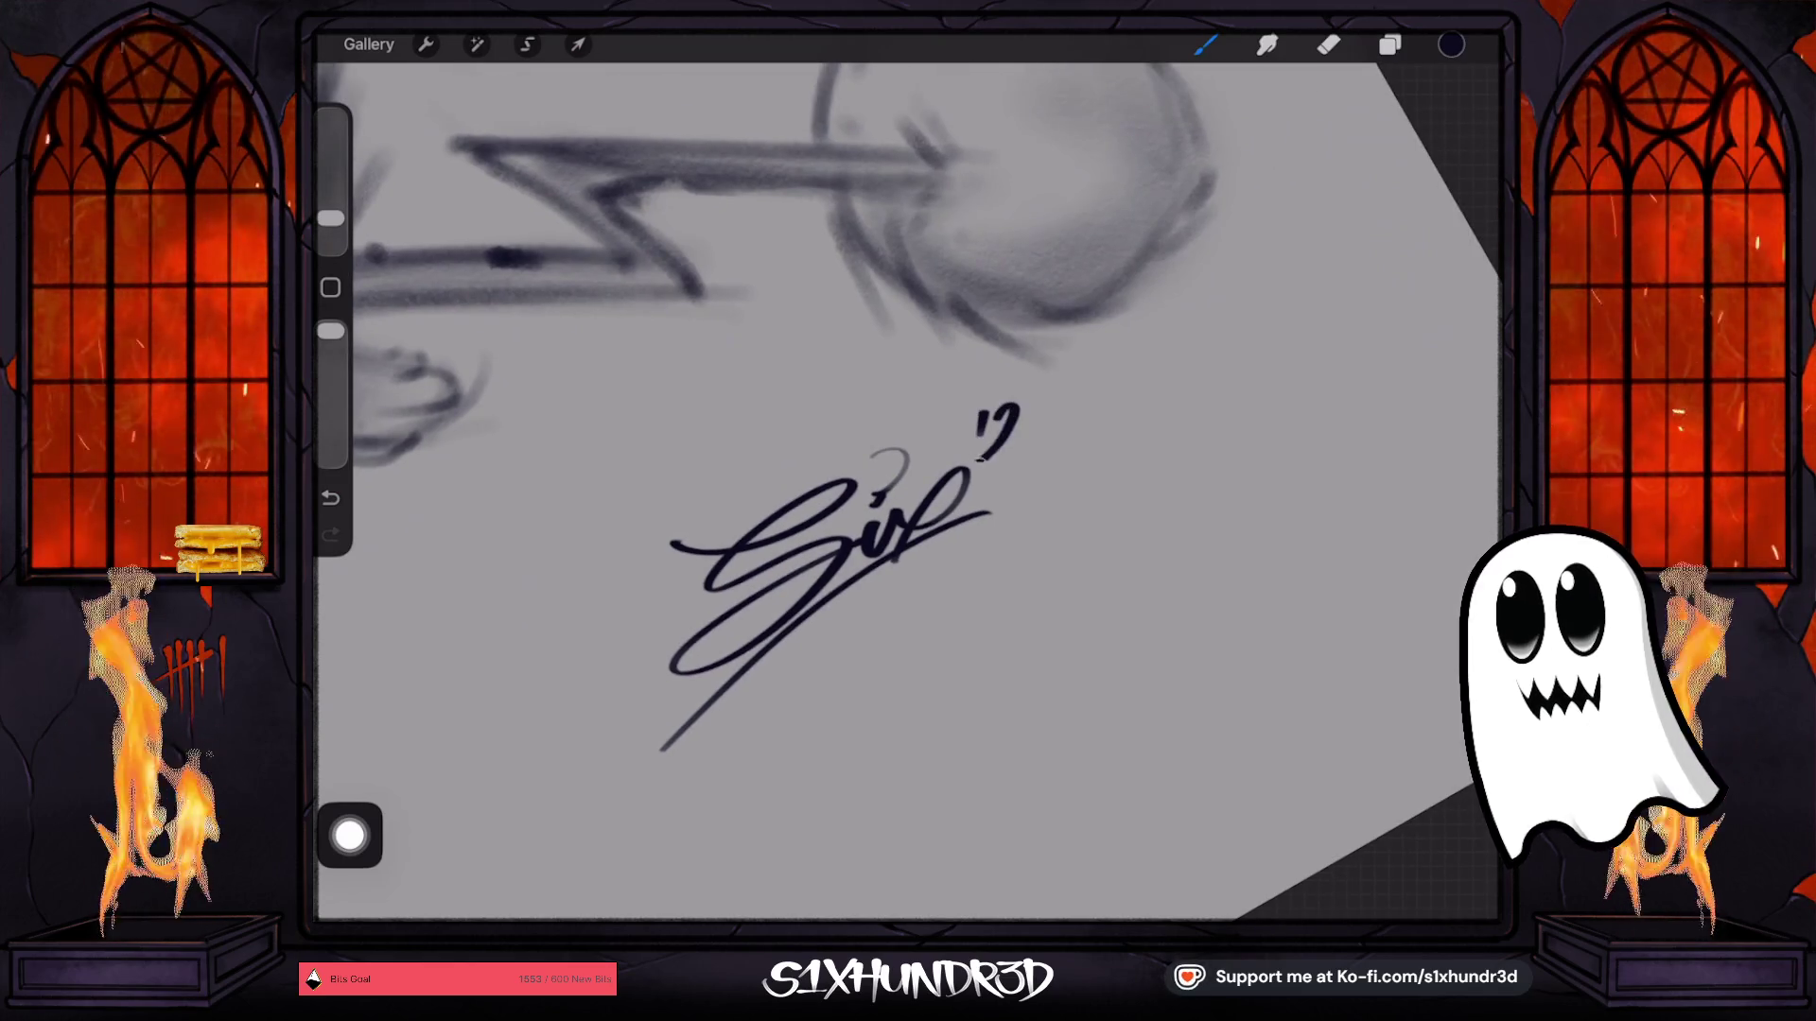
left_click_drag(1048, 386, 1056, 425)
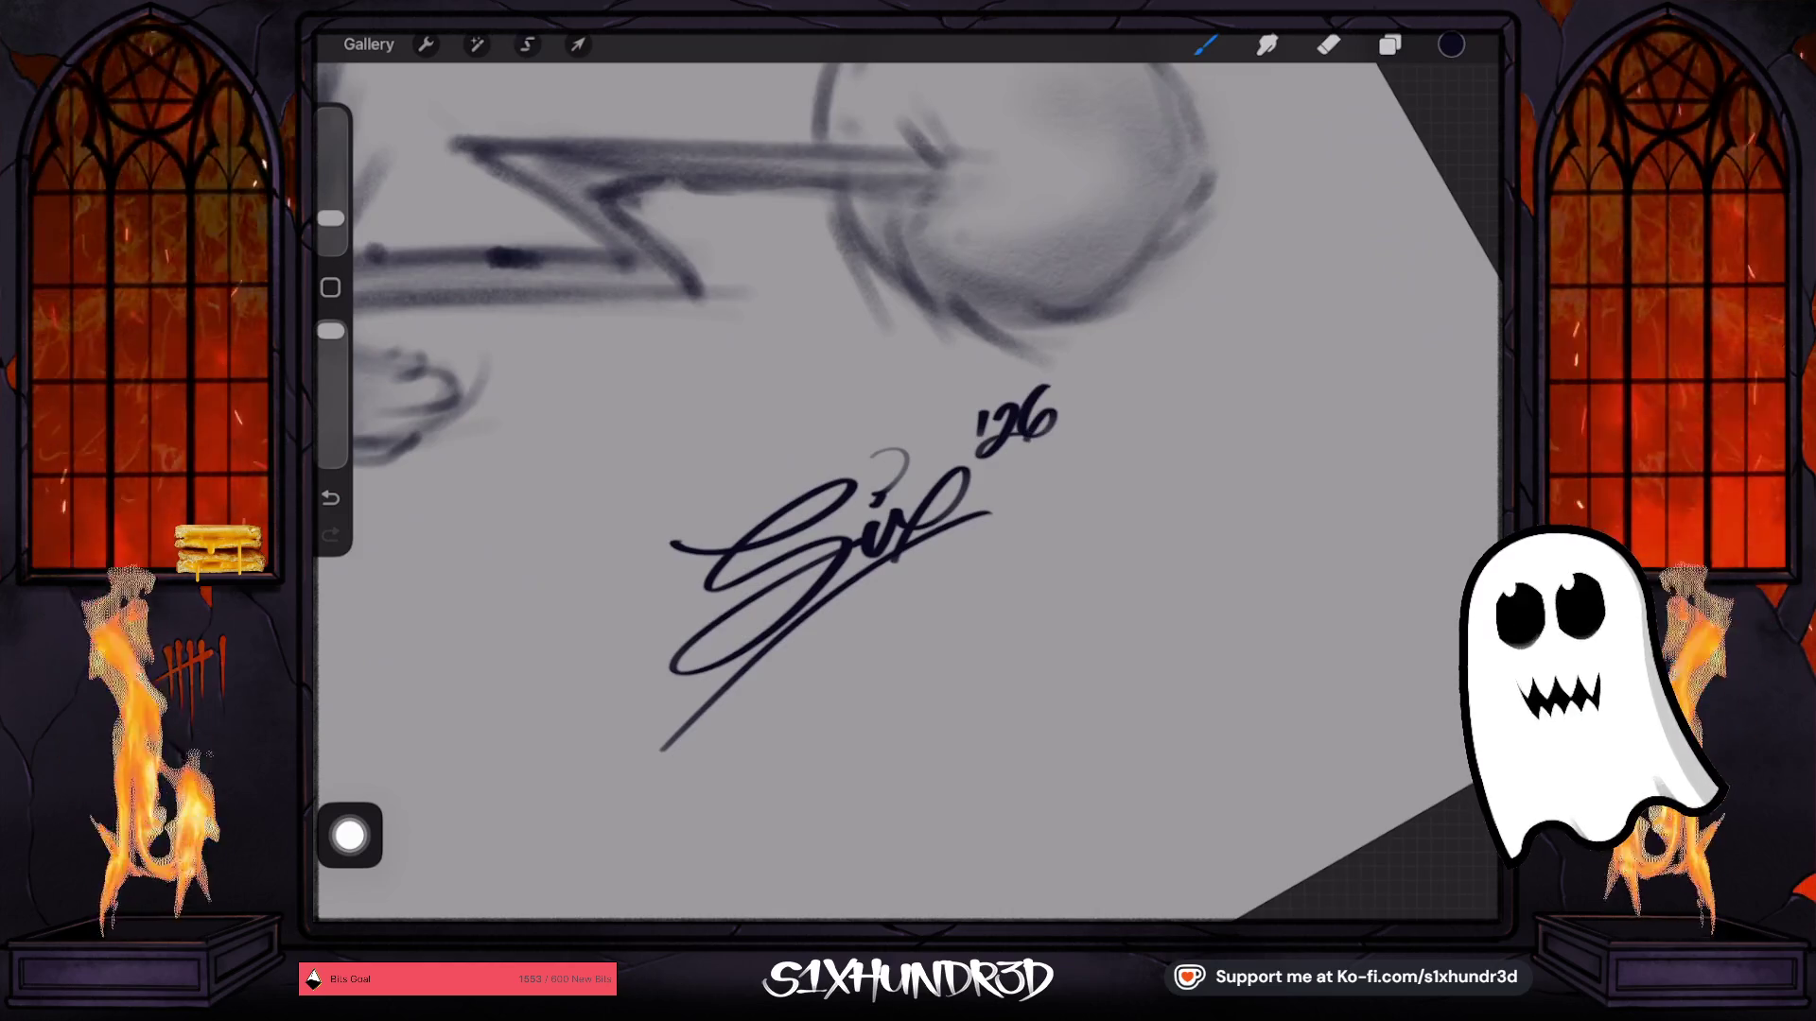
Lasso the signature and '26, then move it down-left and rotate it nearly level.
left_click(527, 44)
left_click_drag(736, 435, 1084, 518)
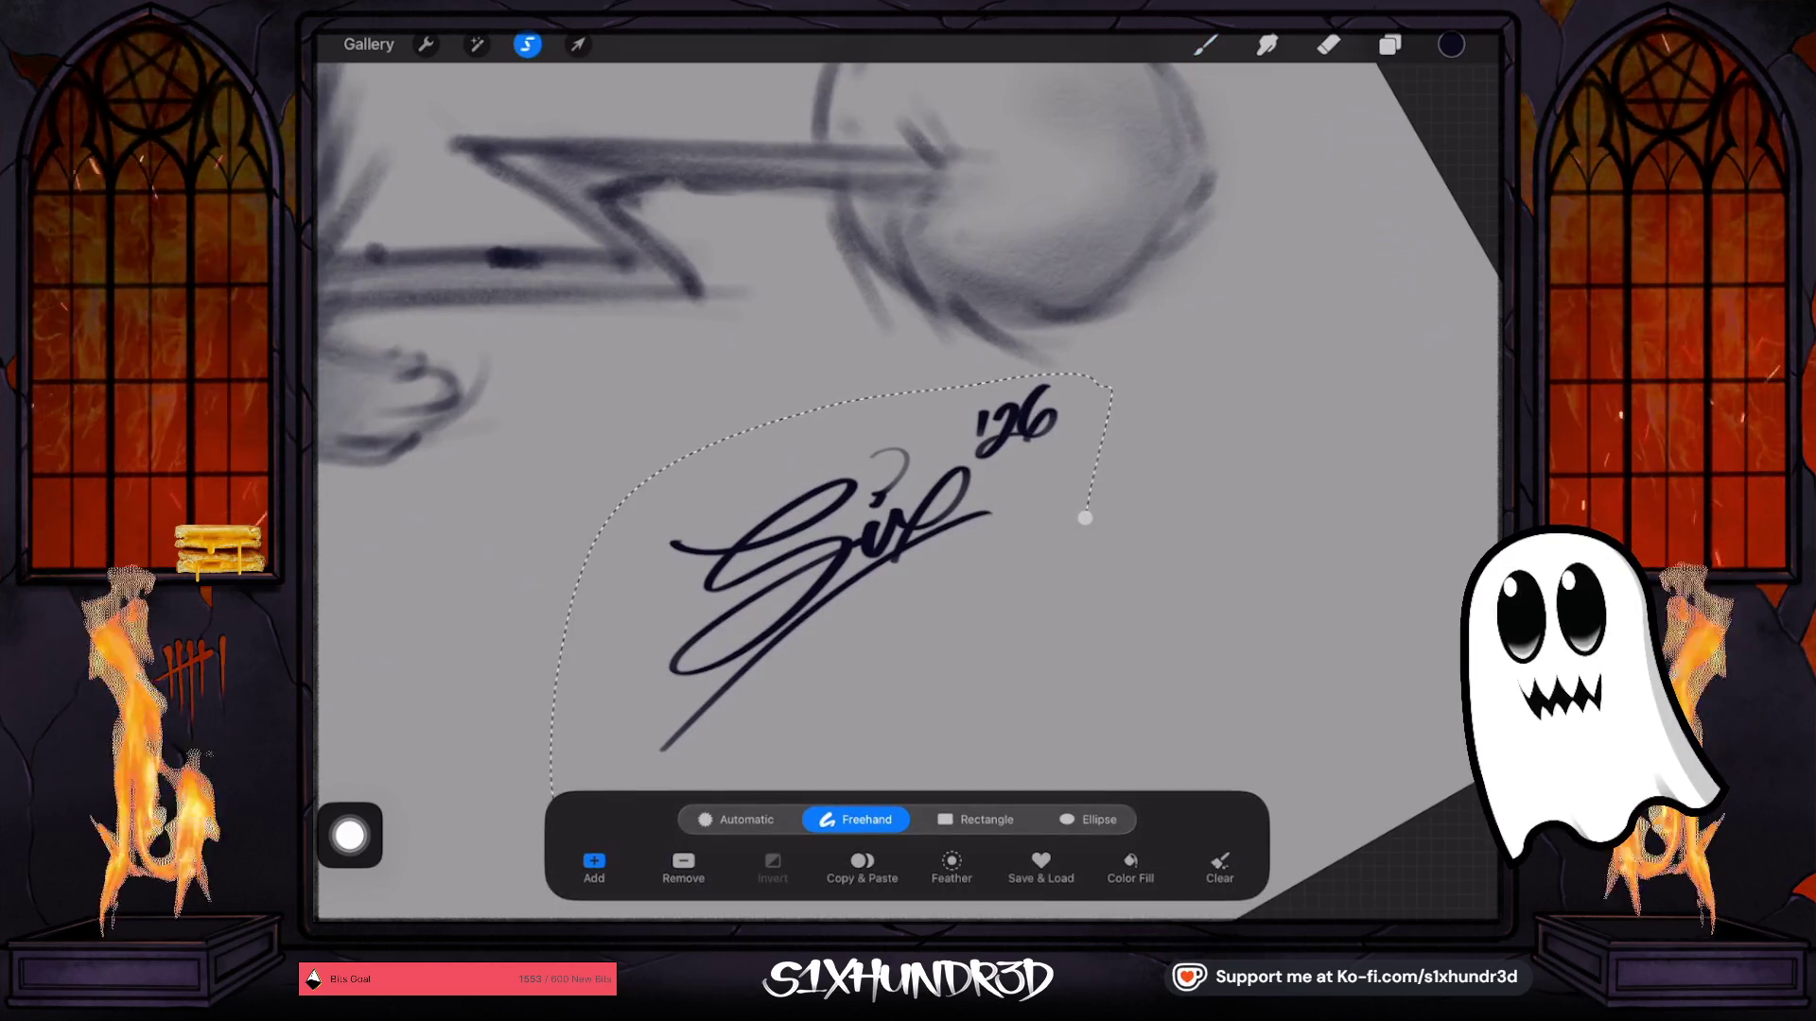
left_click(578, 44)
left_click_drag(842, 544, 779, 649)
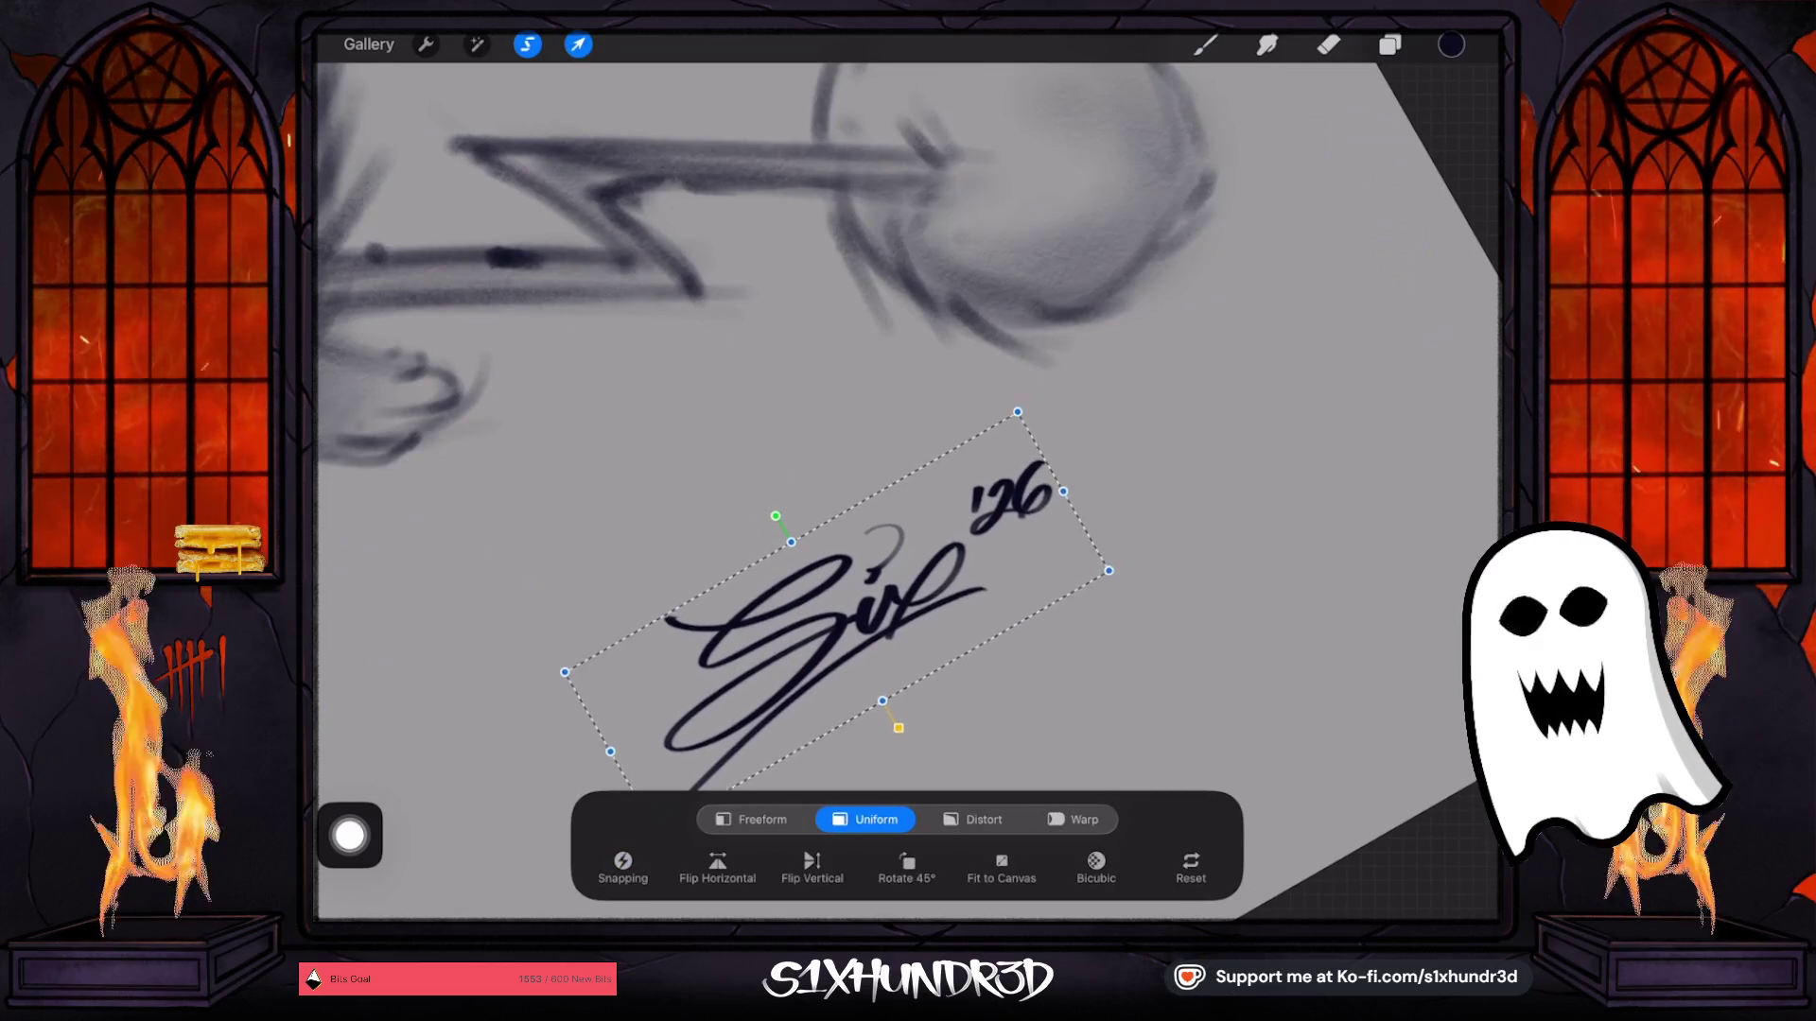
left_click_drag(718, 545, 690, 568)
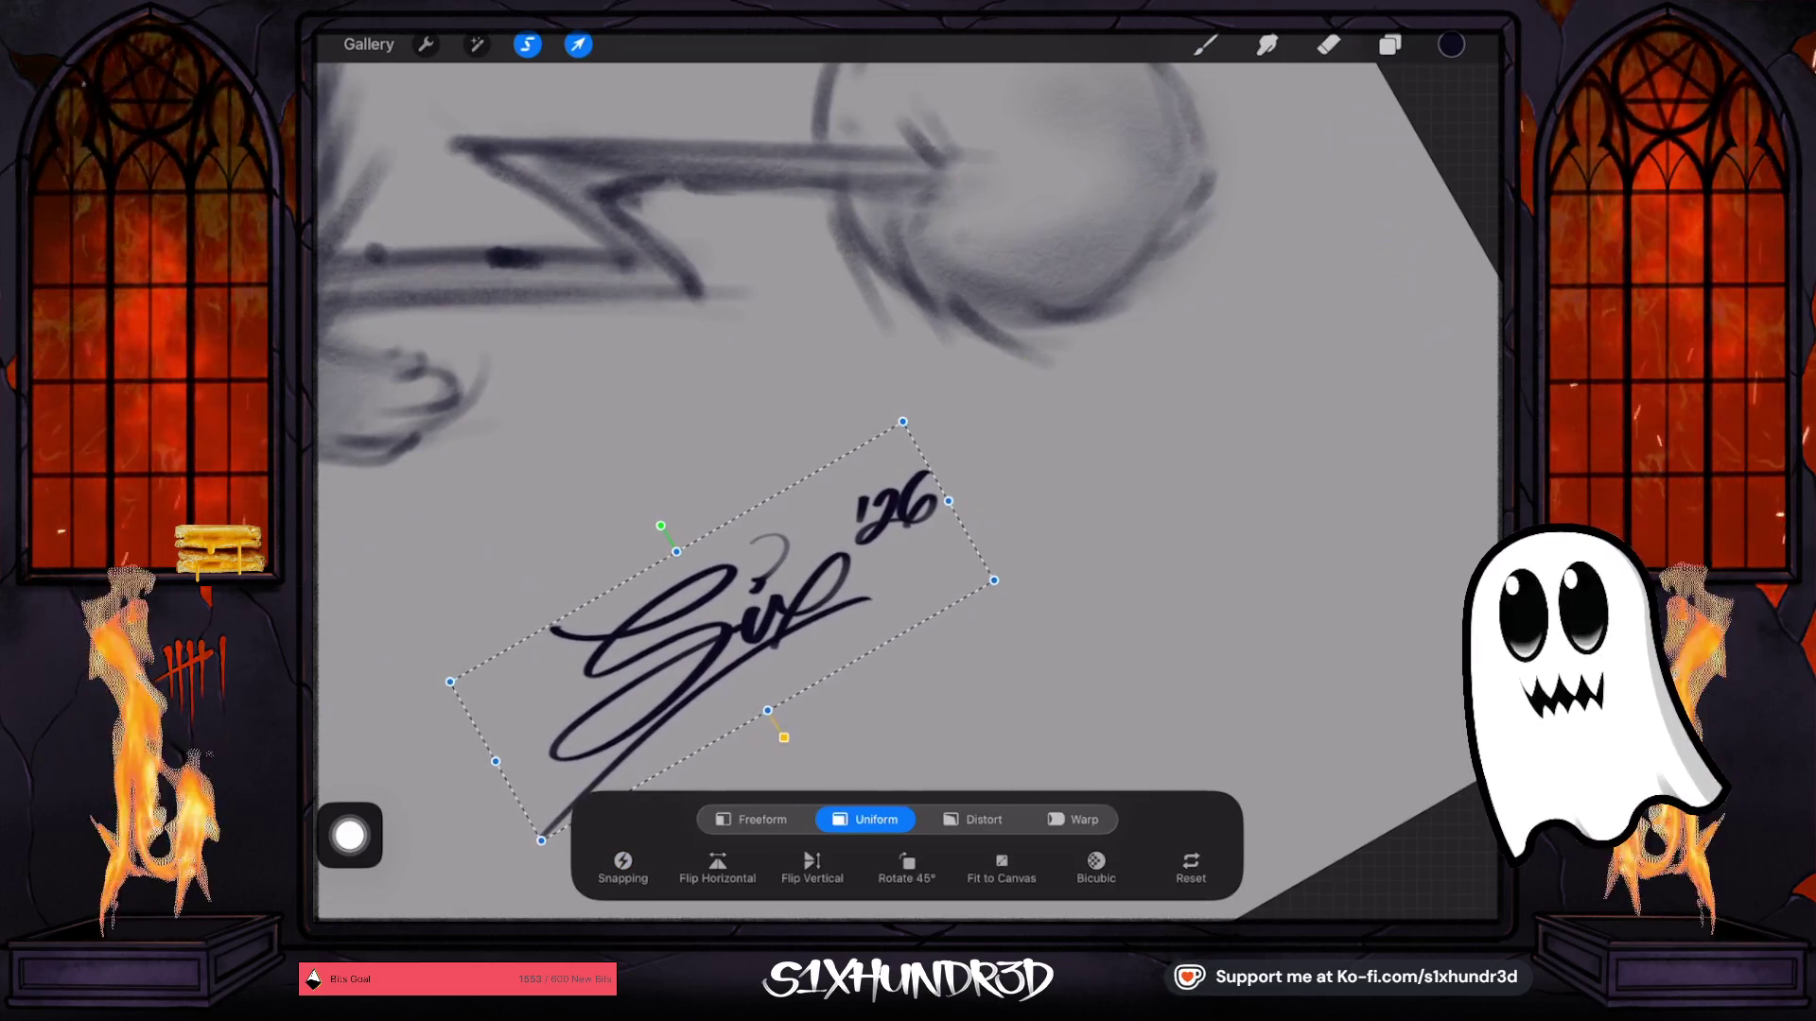
left_click(577, 45)
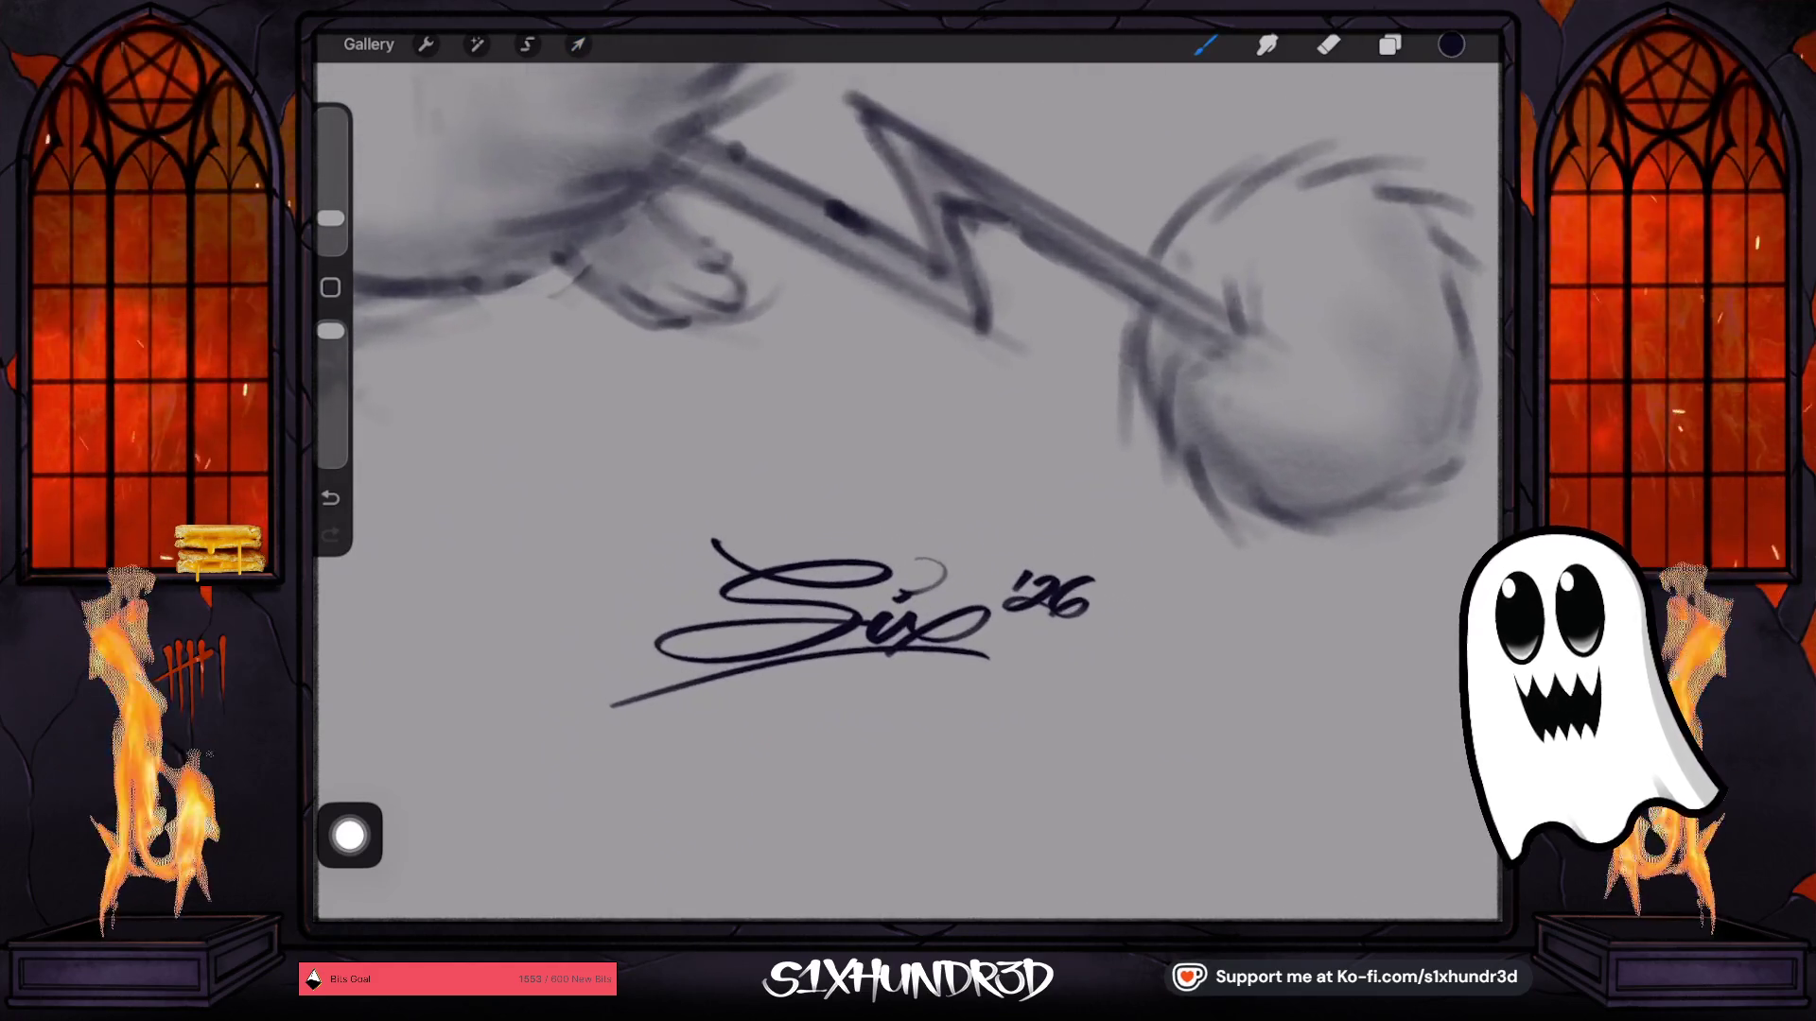
left_click_drag(757, 615, 998, 605)
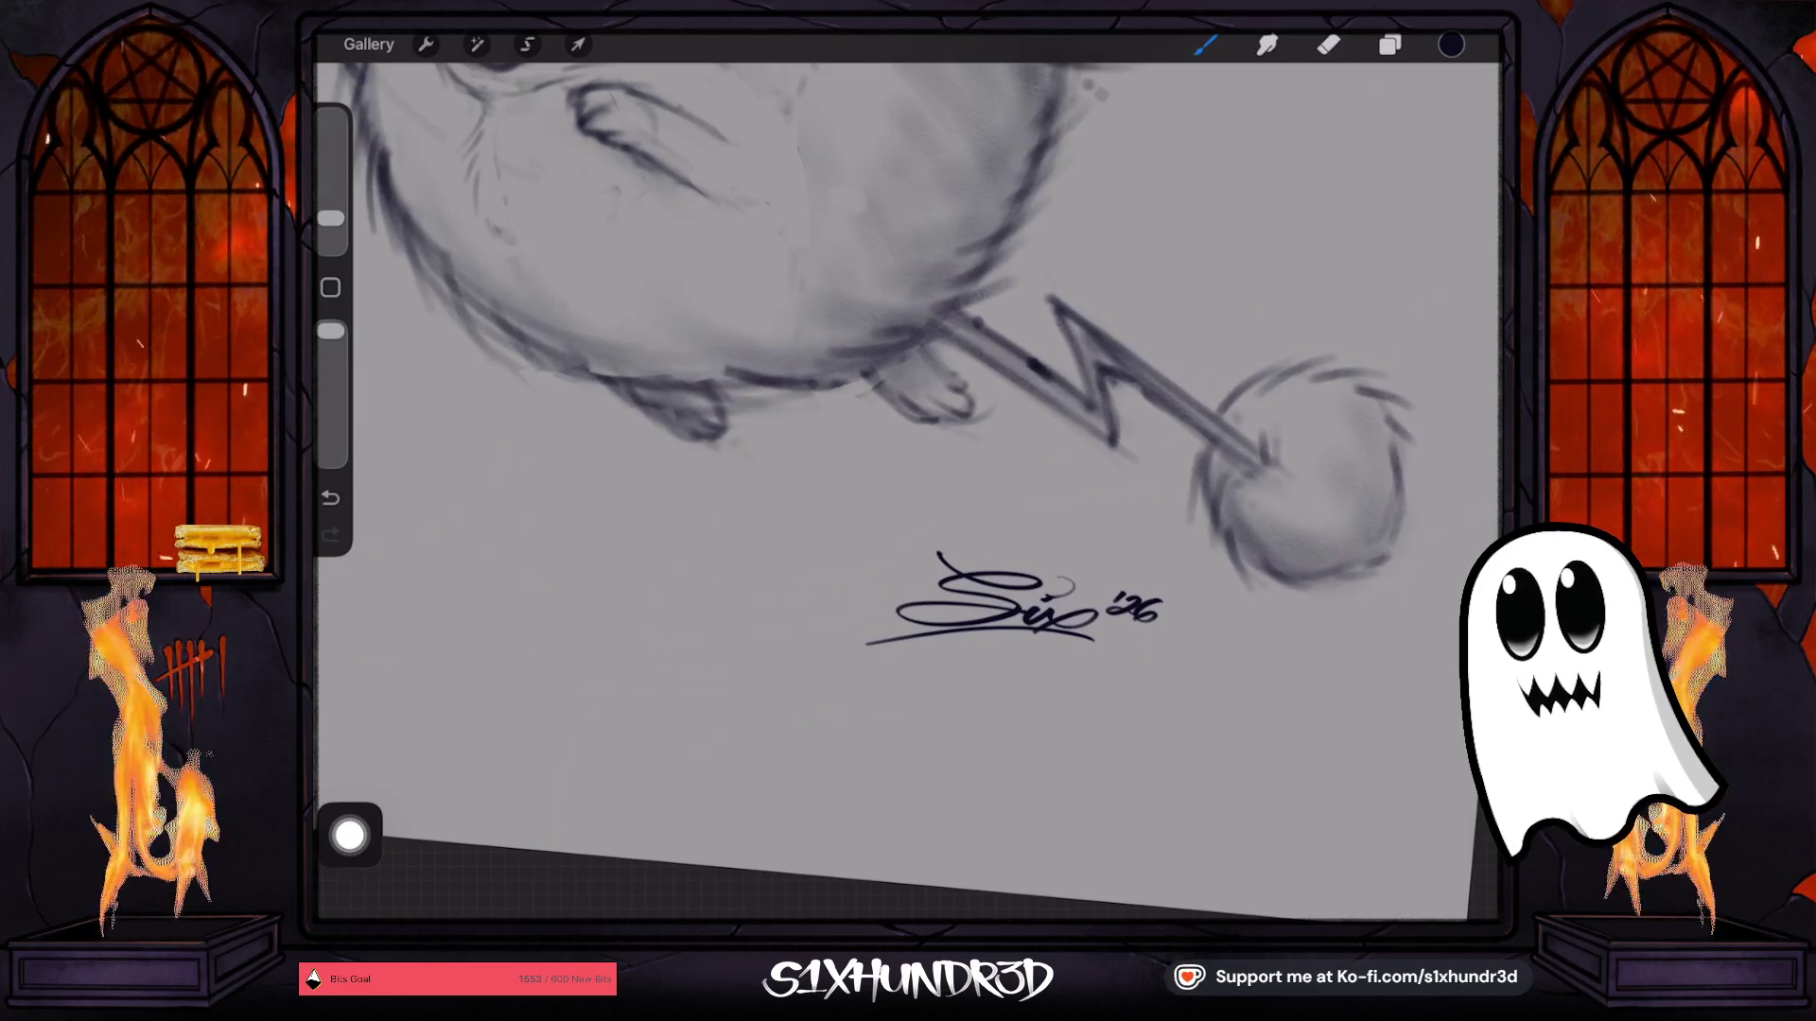
scroll(896, 491, "down", 5)
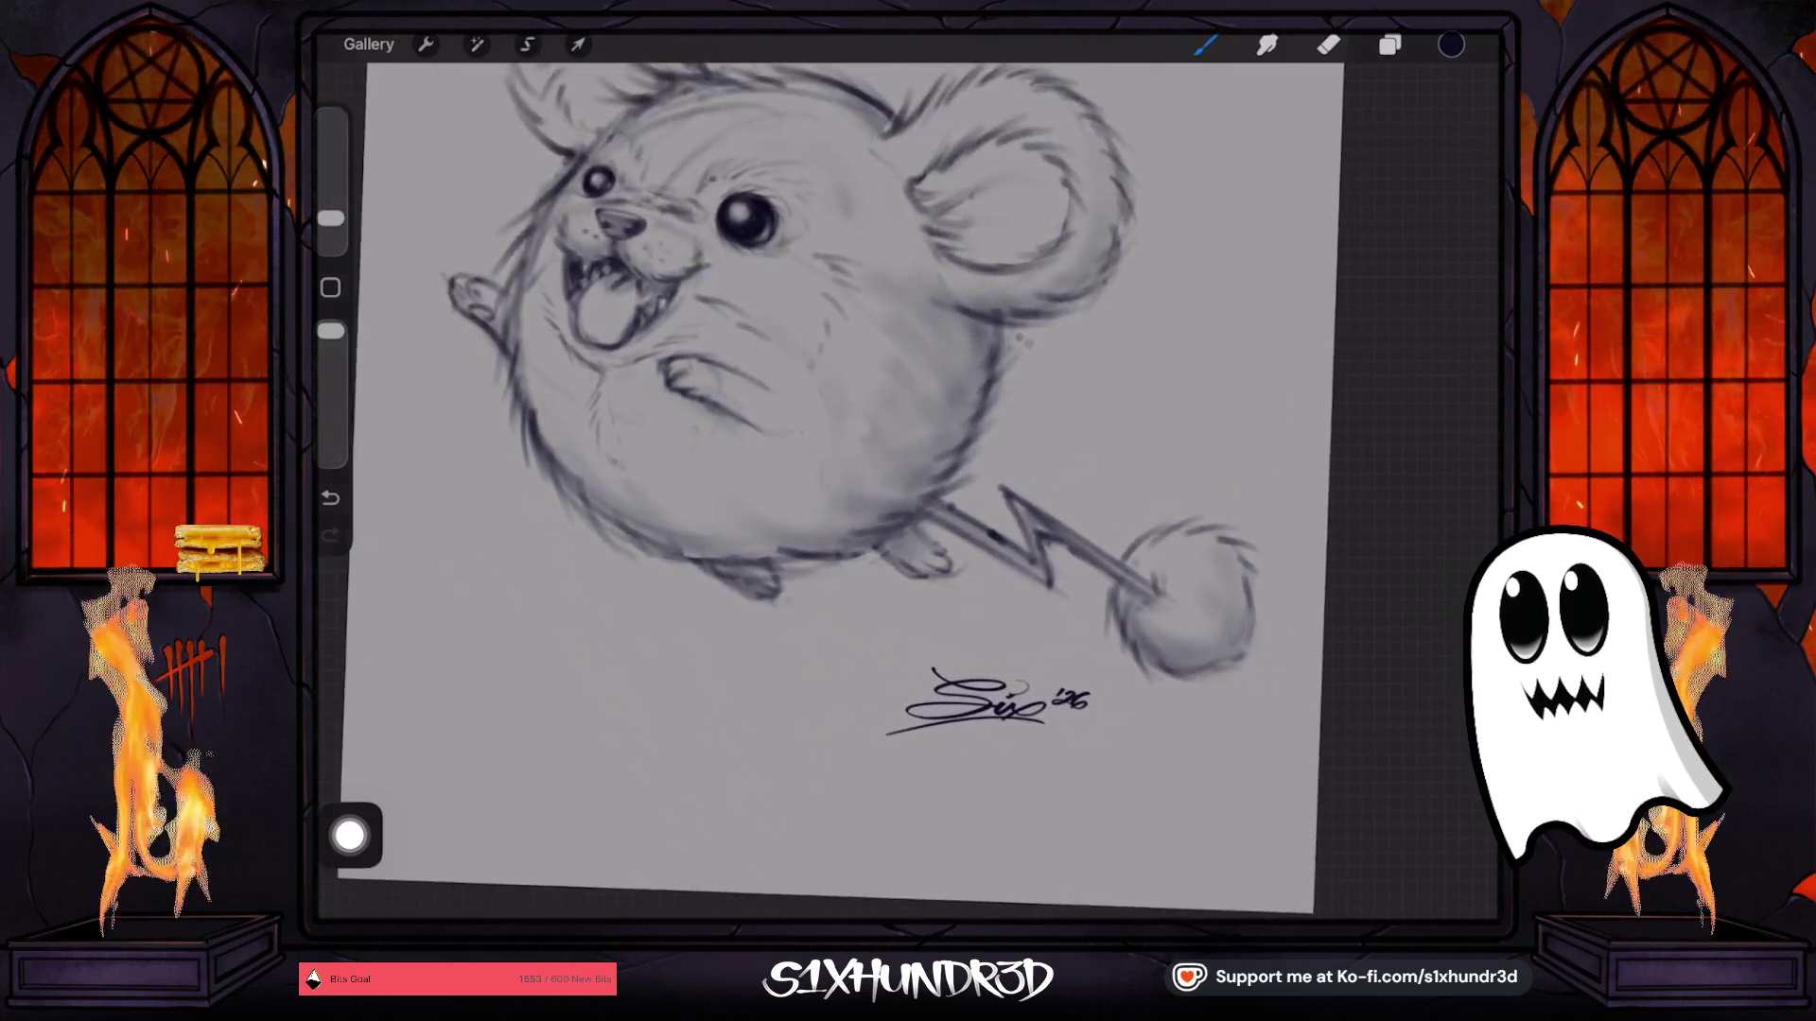
scroll(889, 473, "up", 2)
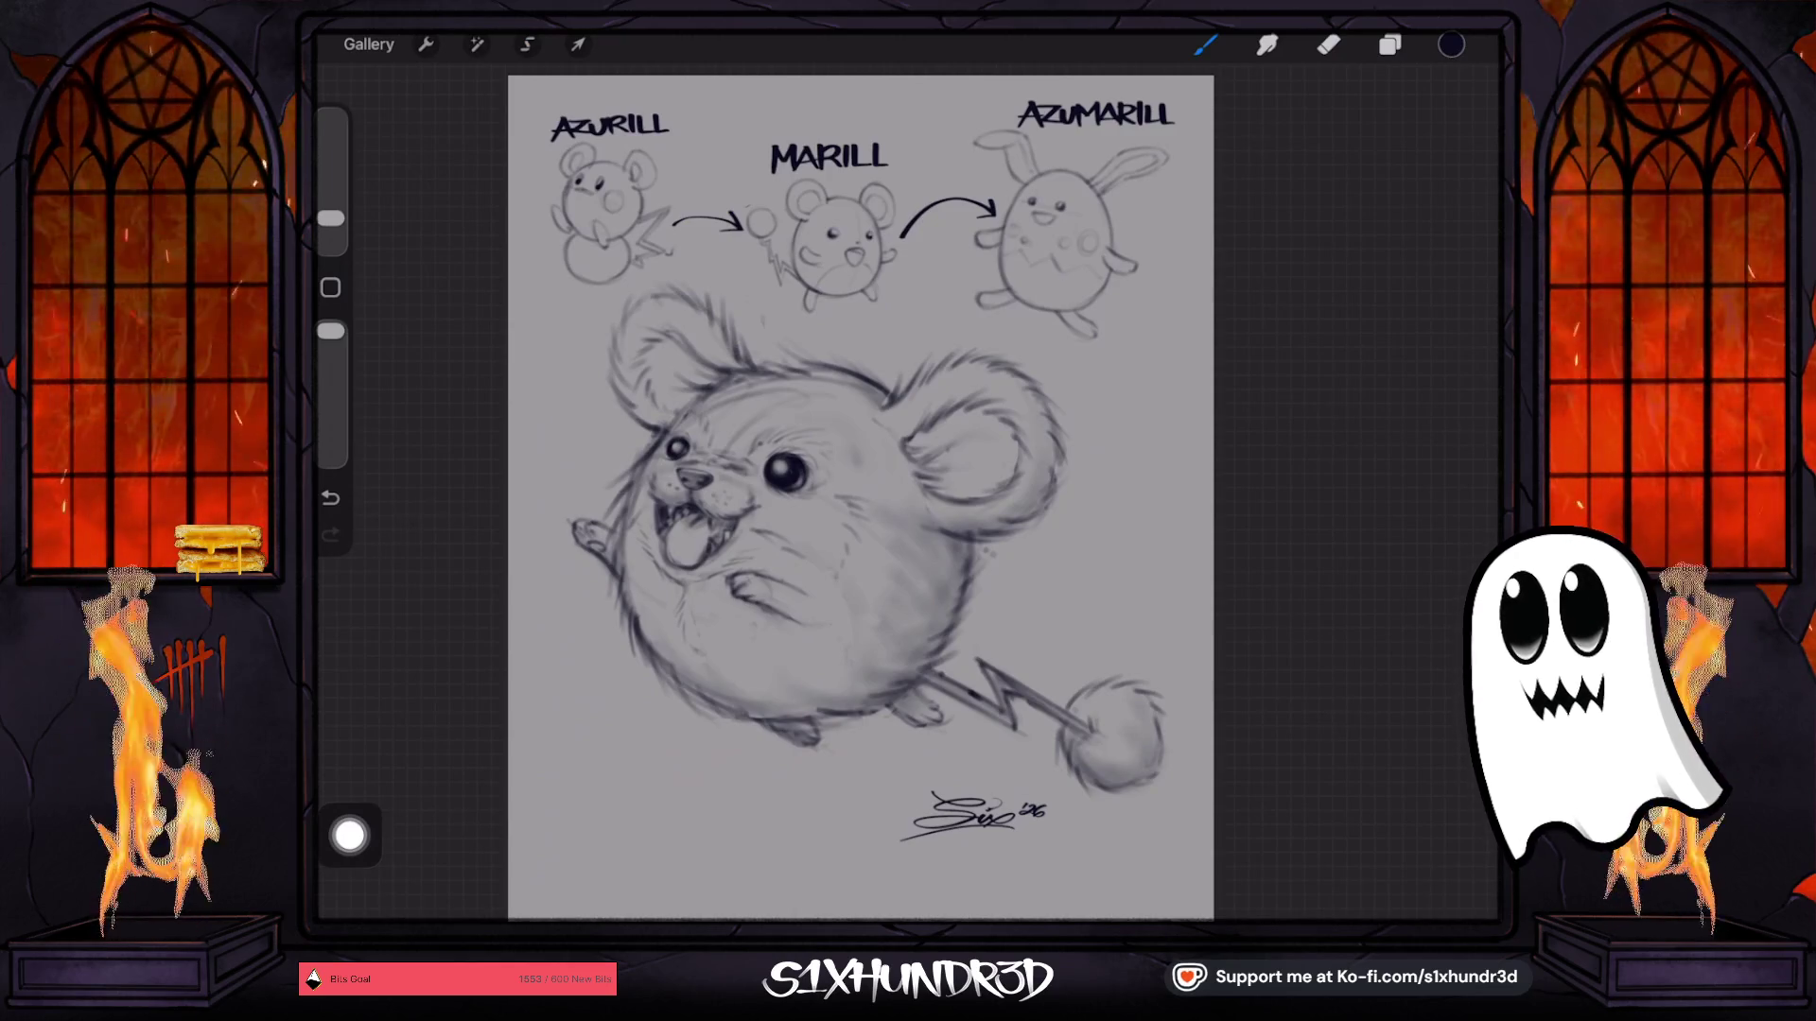
scroll(861, 492, "up", 5)
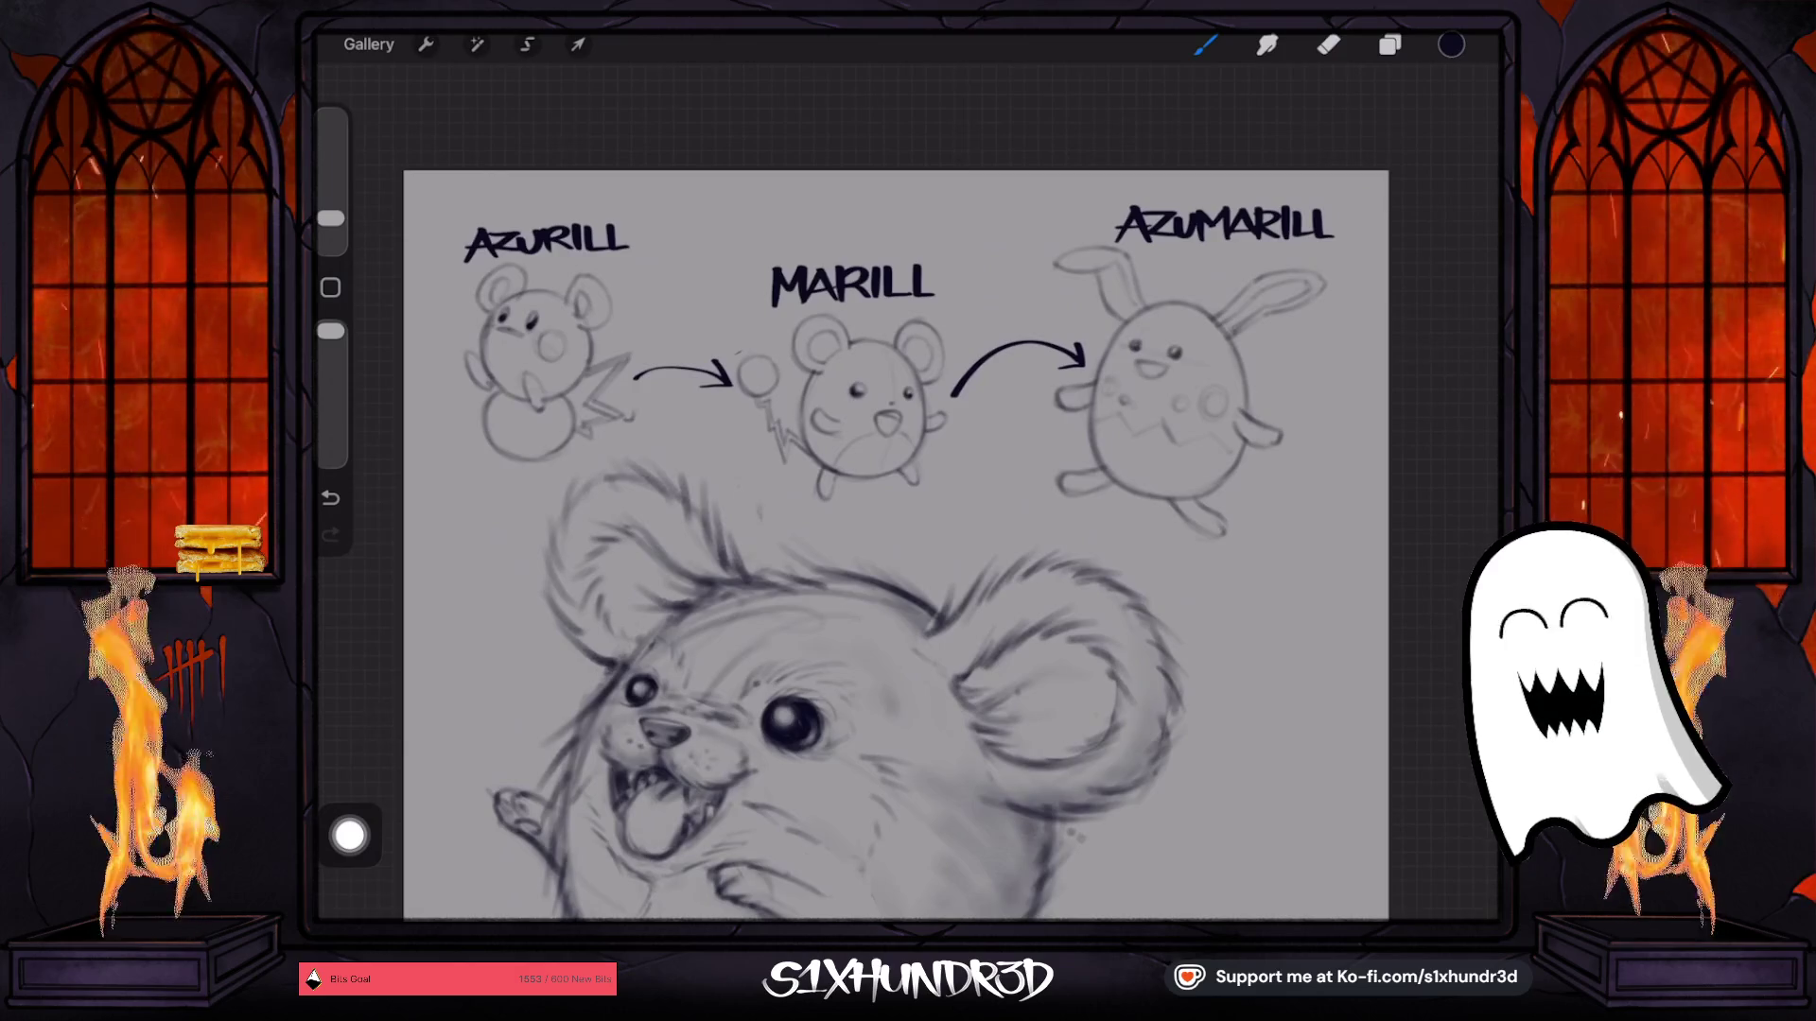